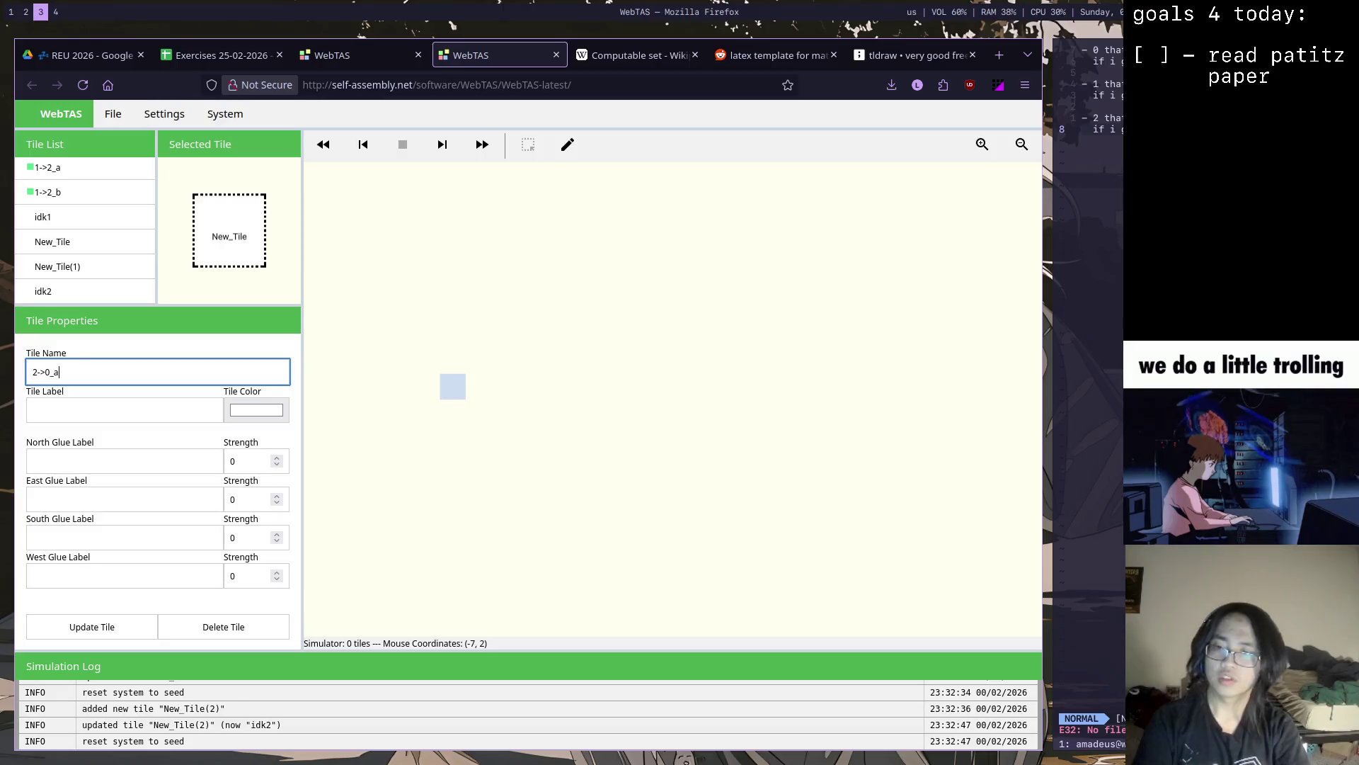
# Save tile 2->0_a as a blue tile with label 2, accepting the reset warnings
pyautogui.click(128, 626)
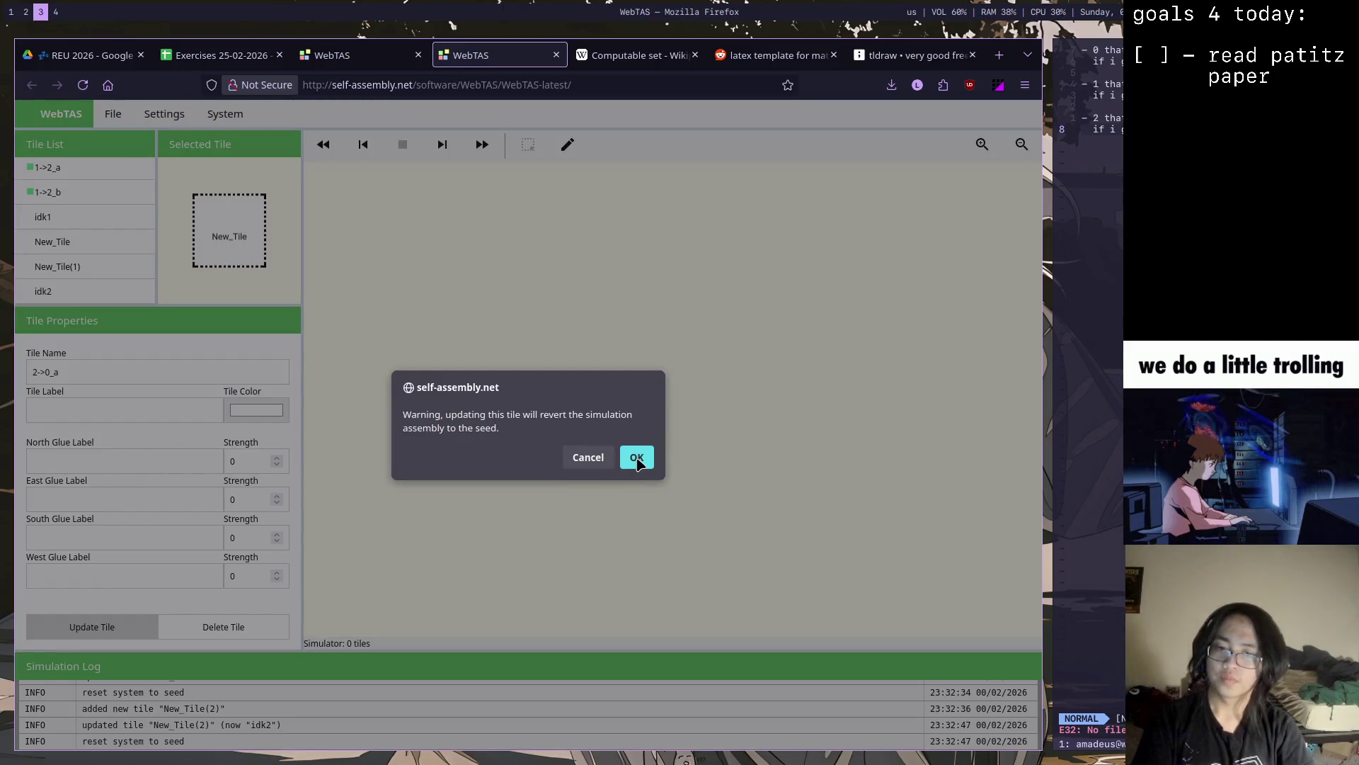
pyautogui.click(637, 458)
pyautogui.click(254, 411)
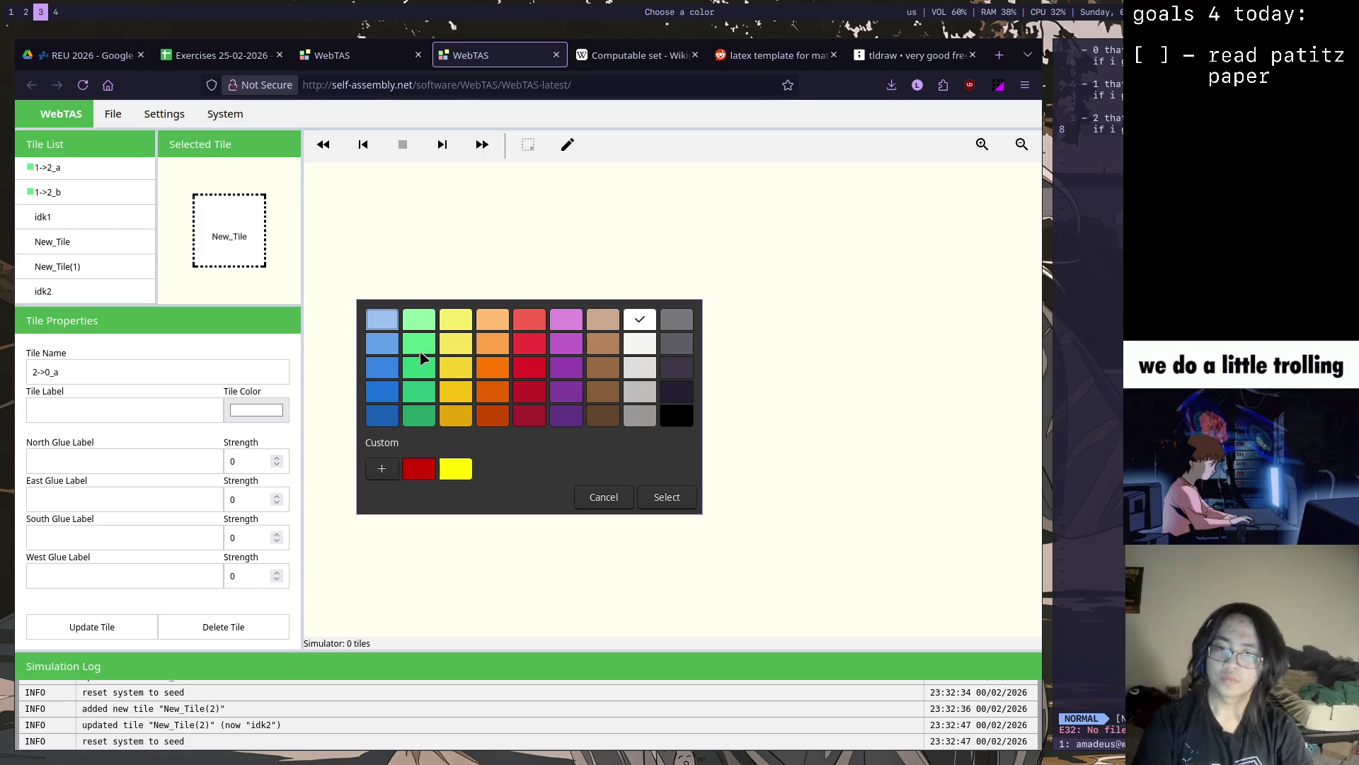
pyautogui.click(384, 345)
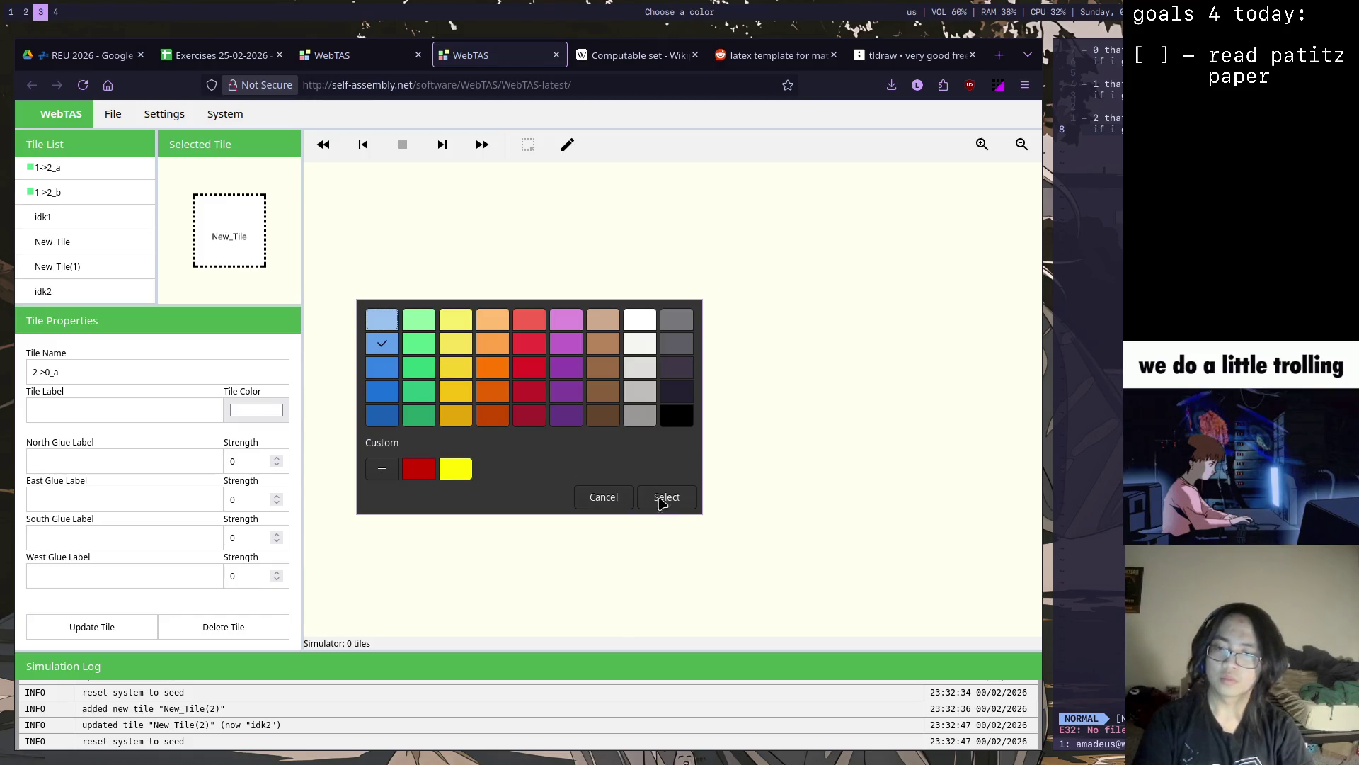
pyautogui.click(665, 498)
pyautogui.click(168, 414)
pyautogui.write('2')
pyautogui.click(110, 623)
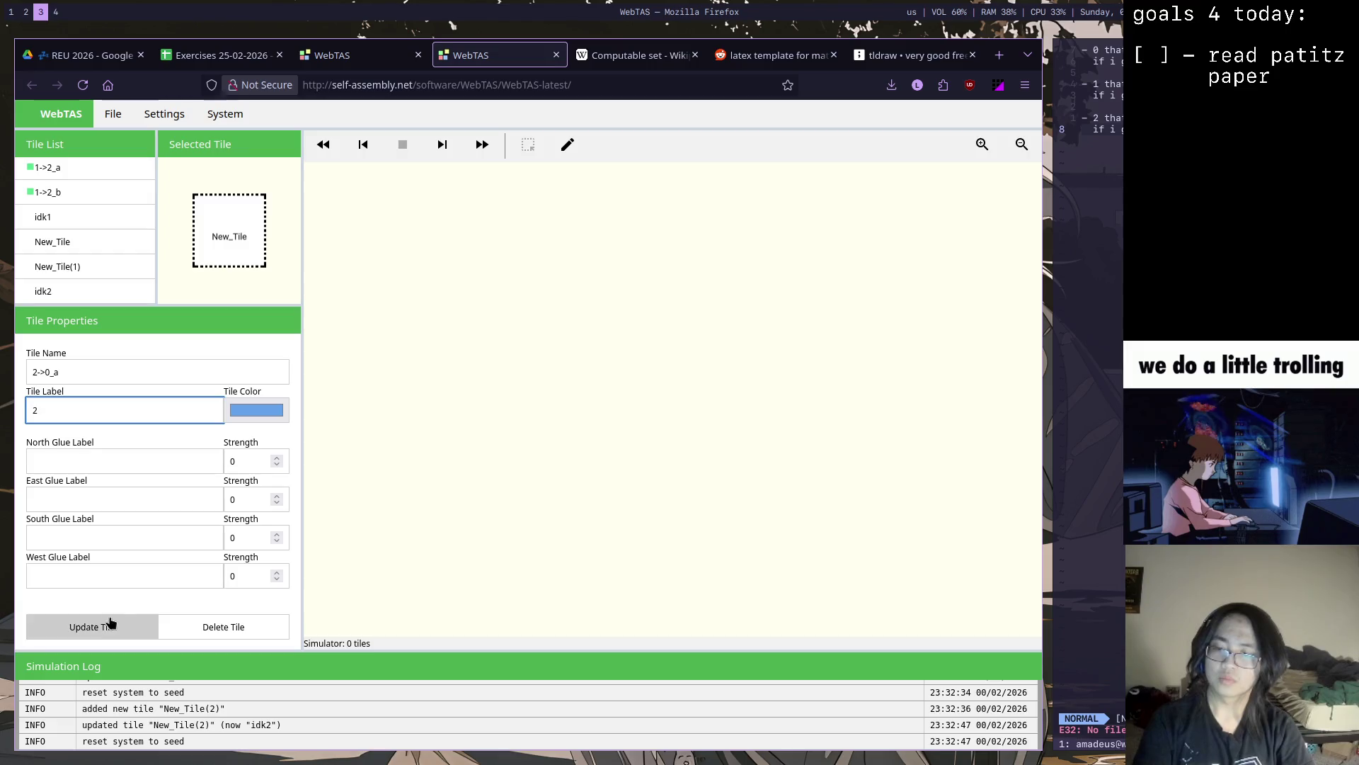
pyautogui.click(637, 458)
# Turn New_Tile(1) into blue tile 2->0_b with label 2, switching from light green to blue, and save it
pyautogui.click(106, 267)
pyautogui.click(95, 411)
pyautogui.write('2->0_')
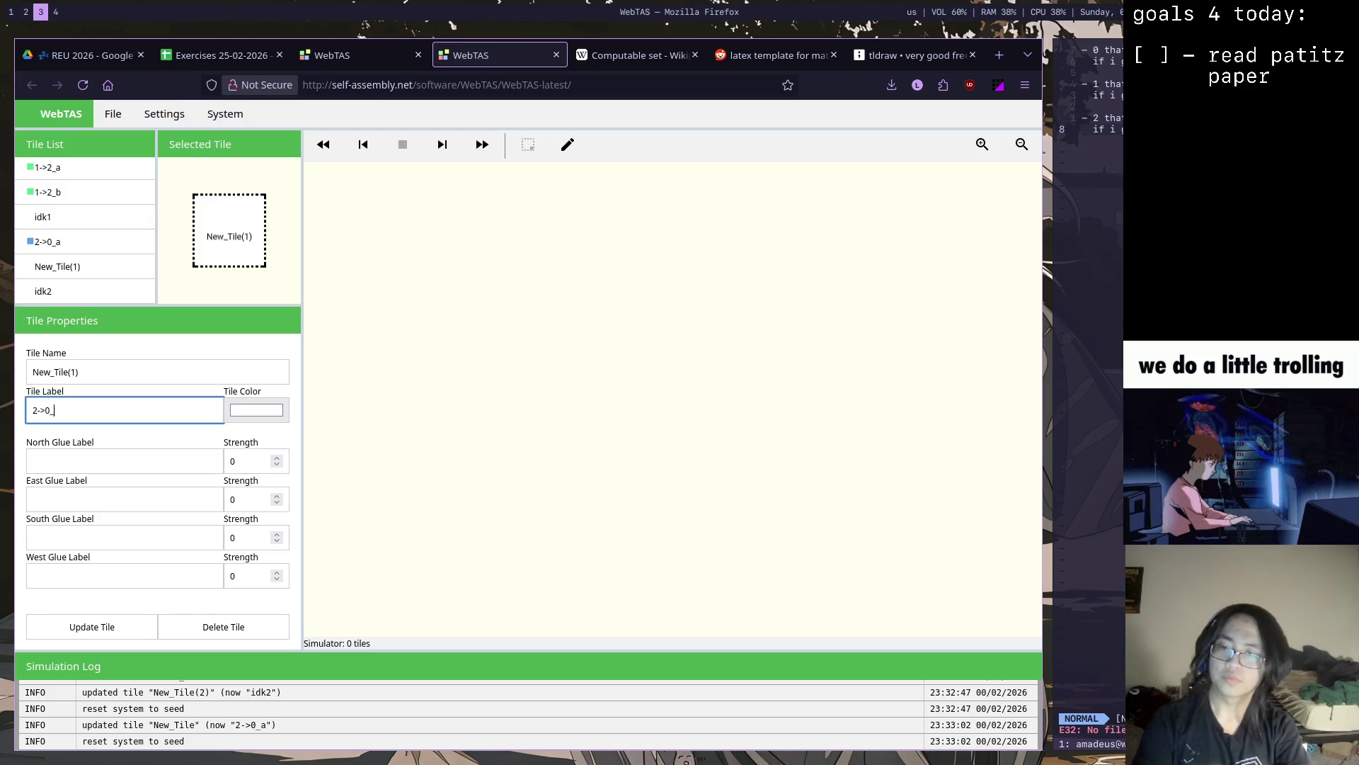
pyautogui.click(115, 379)
pyautogui.click(142, 408)
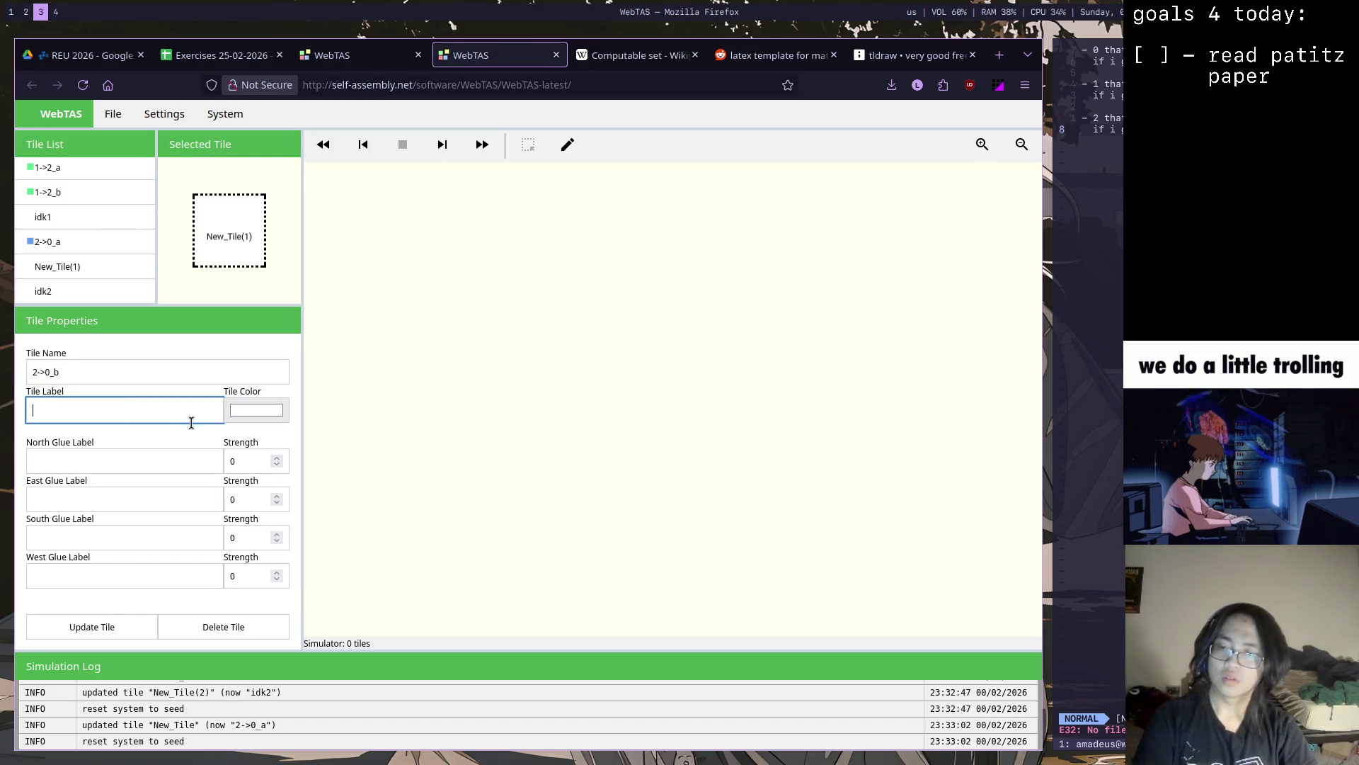
pyautogui.write('2')
pyautogui.click(269, 410)
pyautogui.click(418, 344)
pyautogui.click(672, 498)
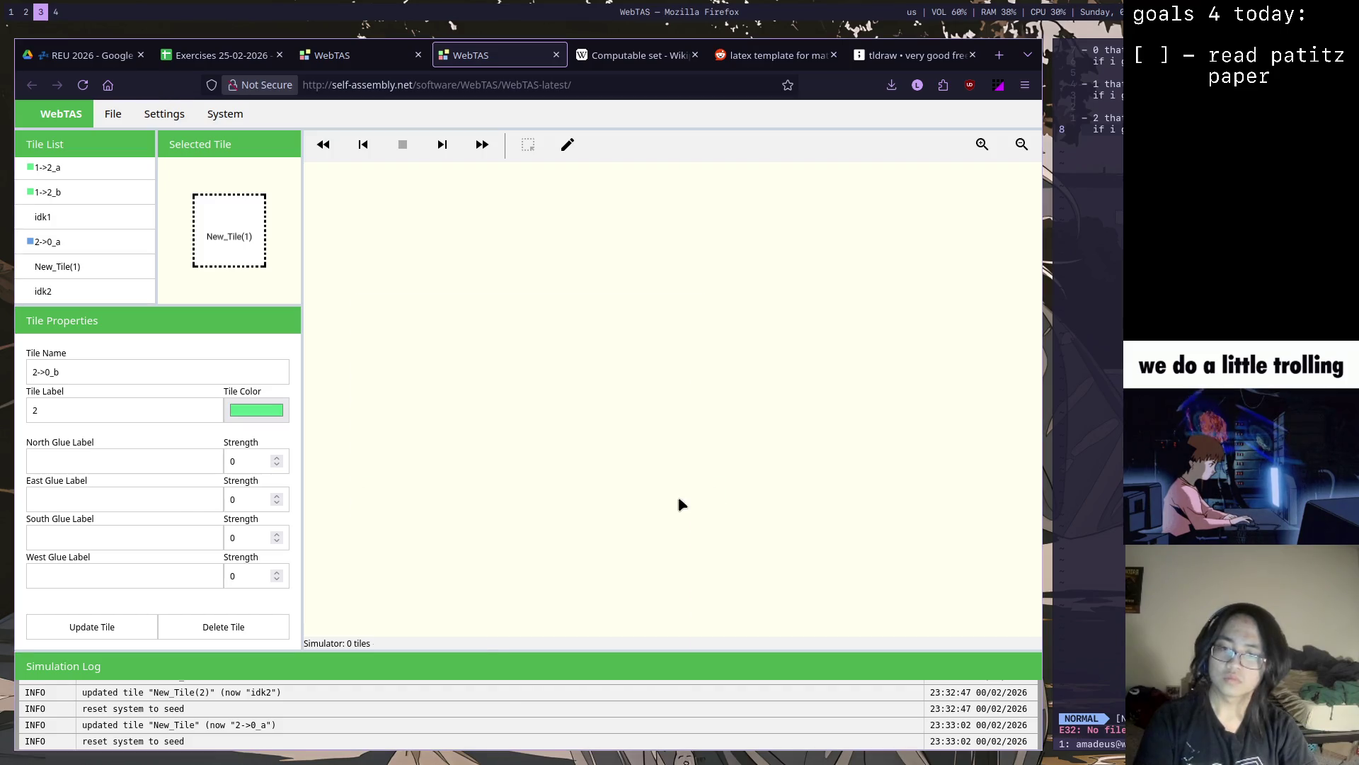
pyautogui.click(280, 412)
pyautogui.click(381, 367)
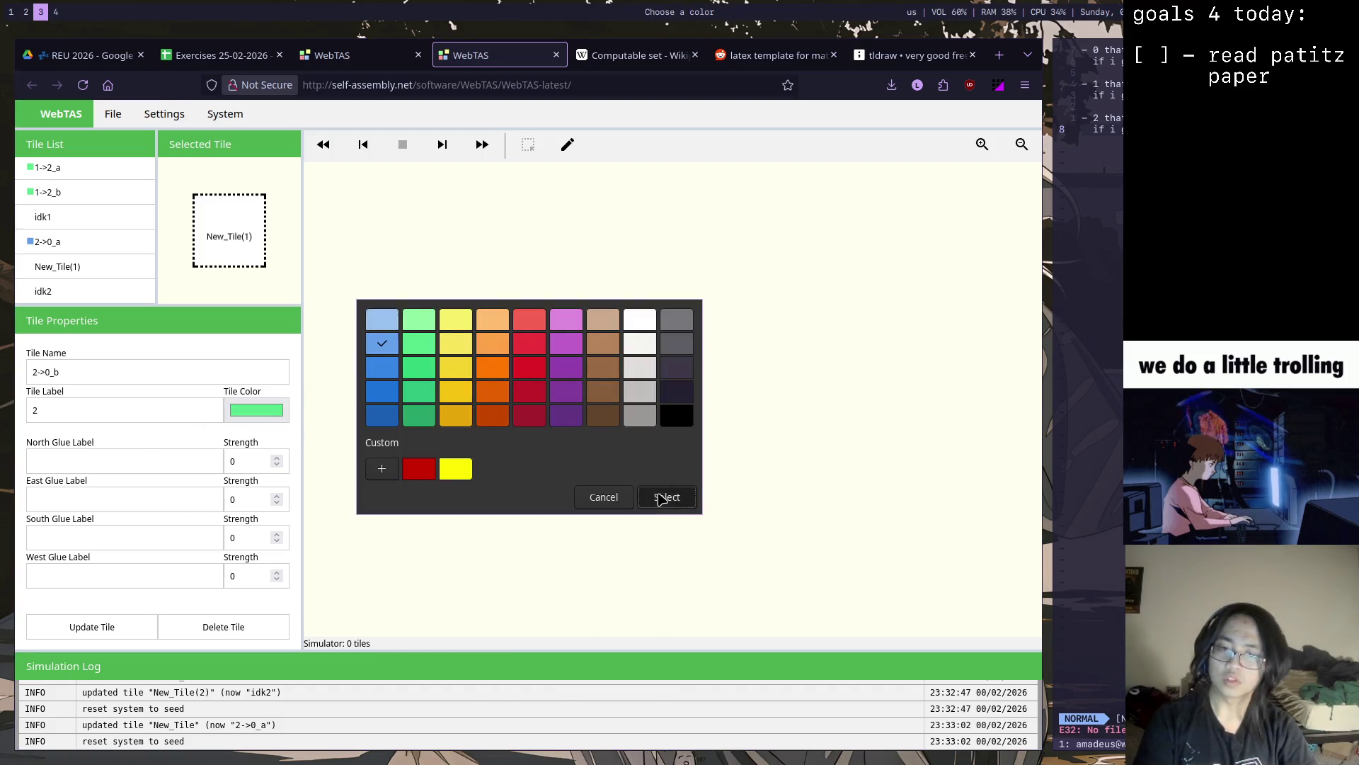
pyautogui.click(667, 497)
pyautogui.click(124, 627)
pyautogui.click(635, 461)
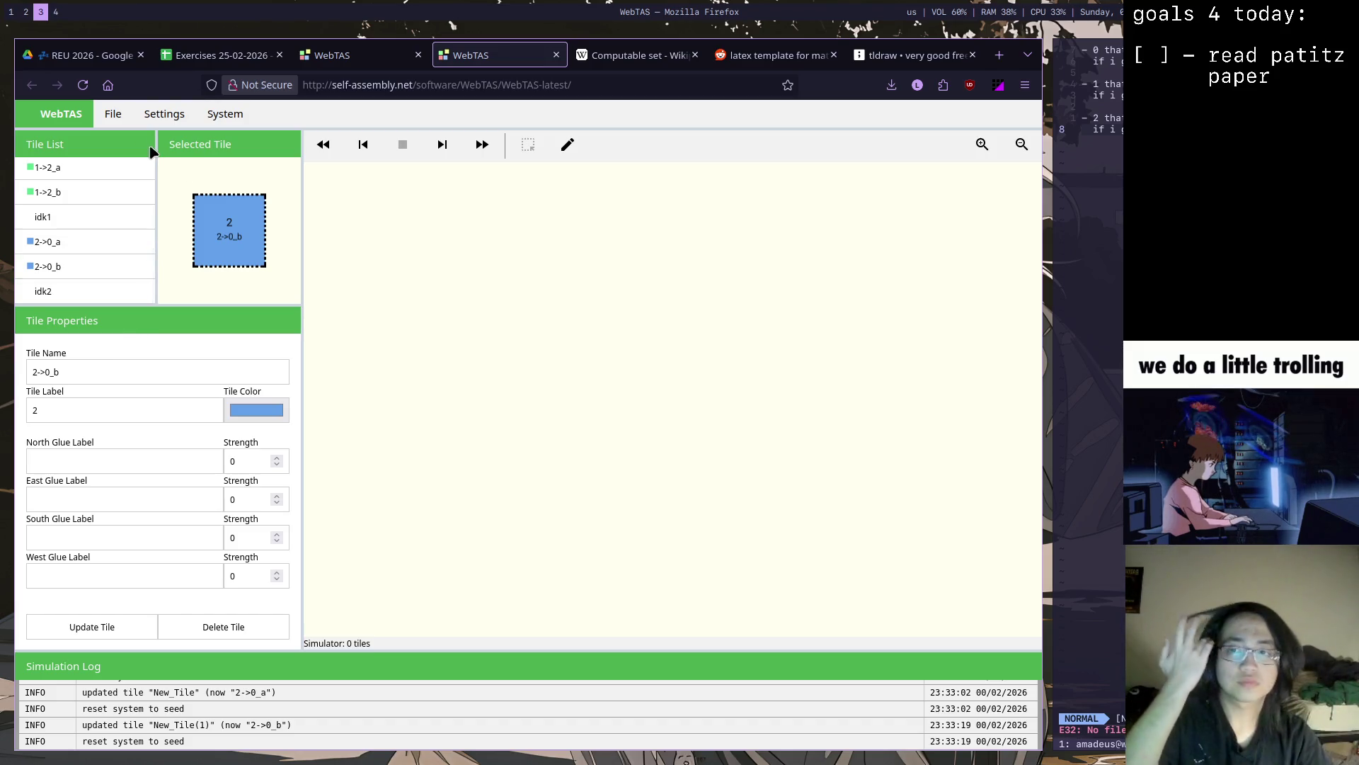
pyautogui.moveTo(138, 291)
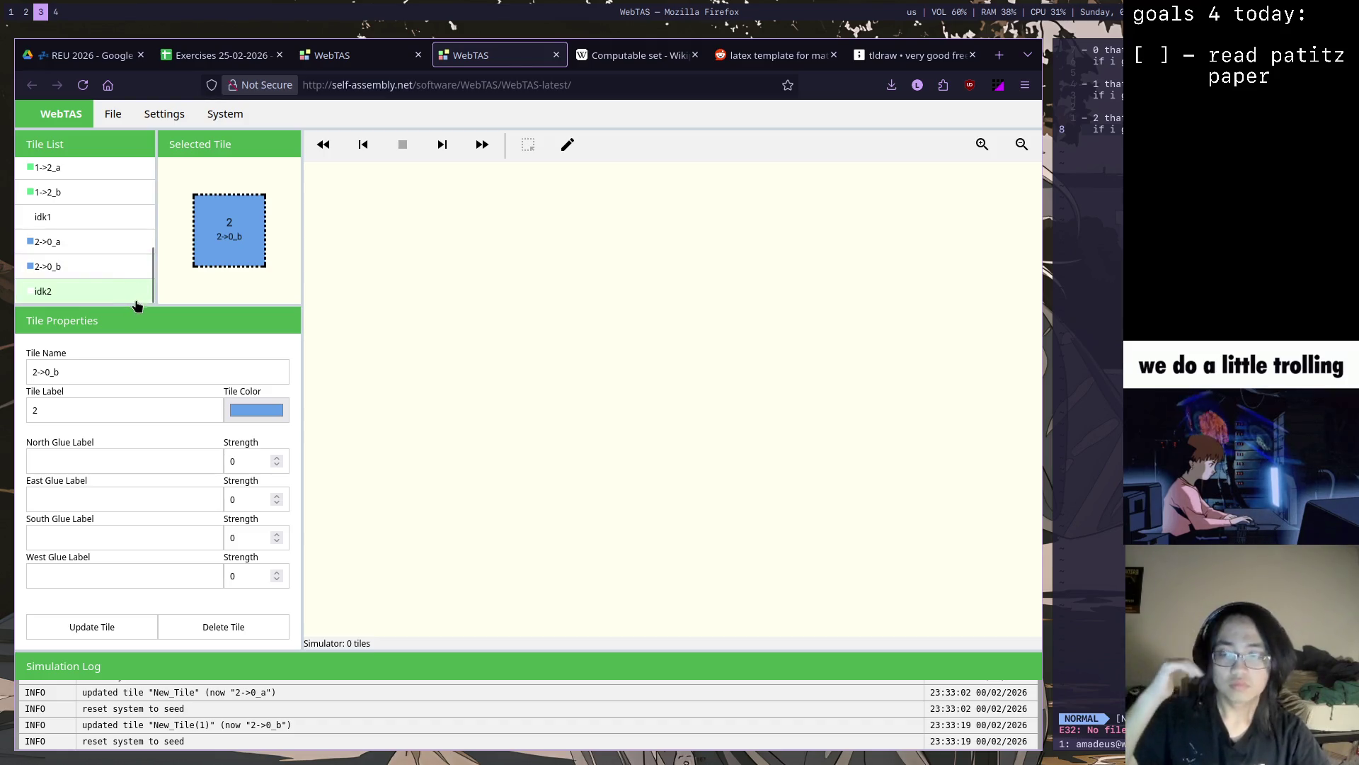
pyautogui.scroll(2, 159, 234)
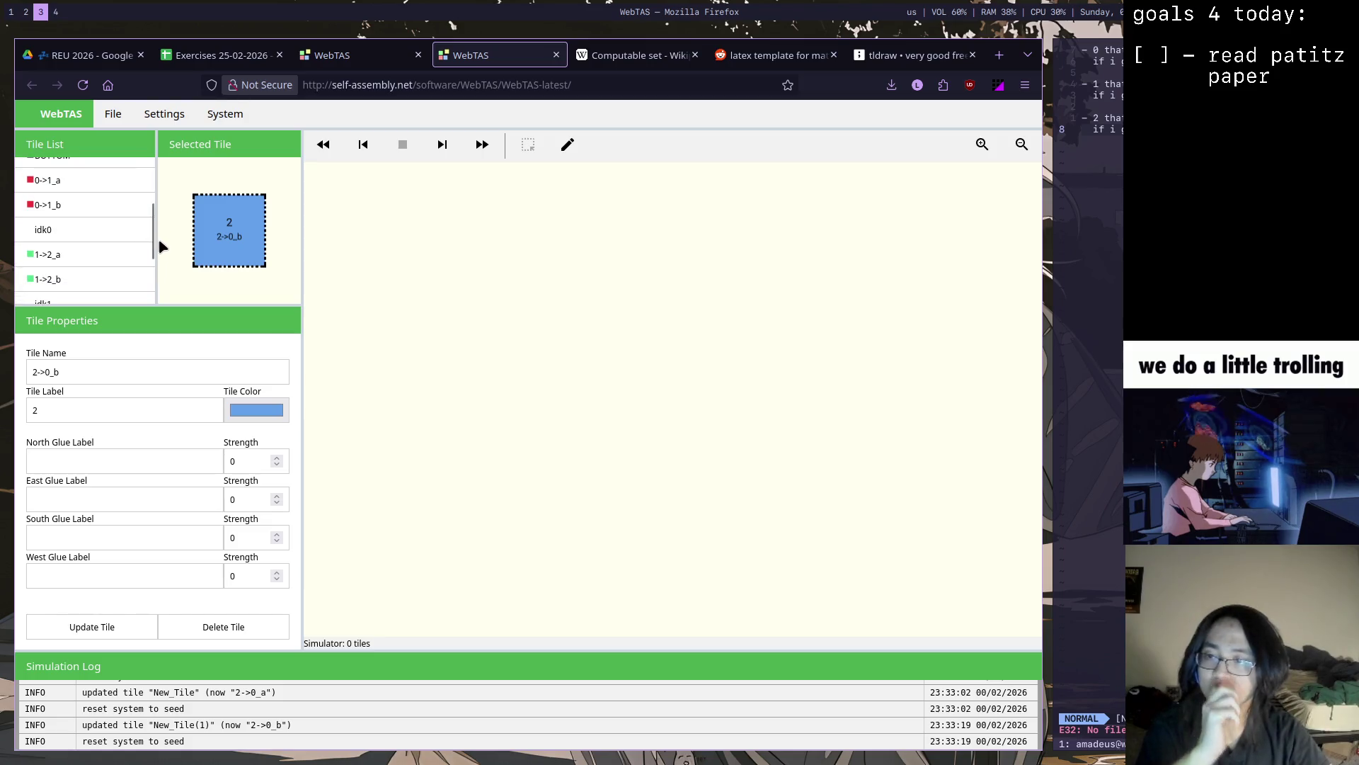
# Select tile 0->1_a for editing, then jump to the music player workspace
pyautogui.click(114, 190)
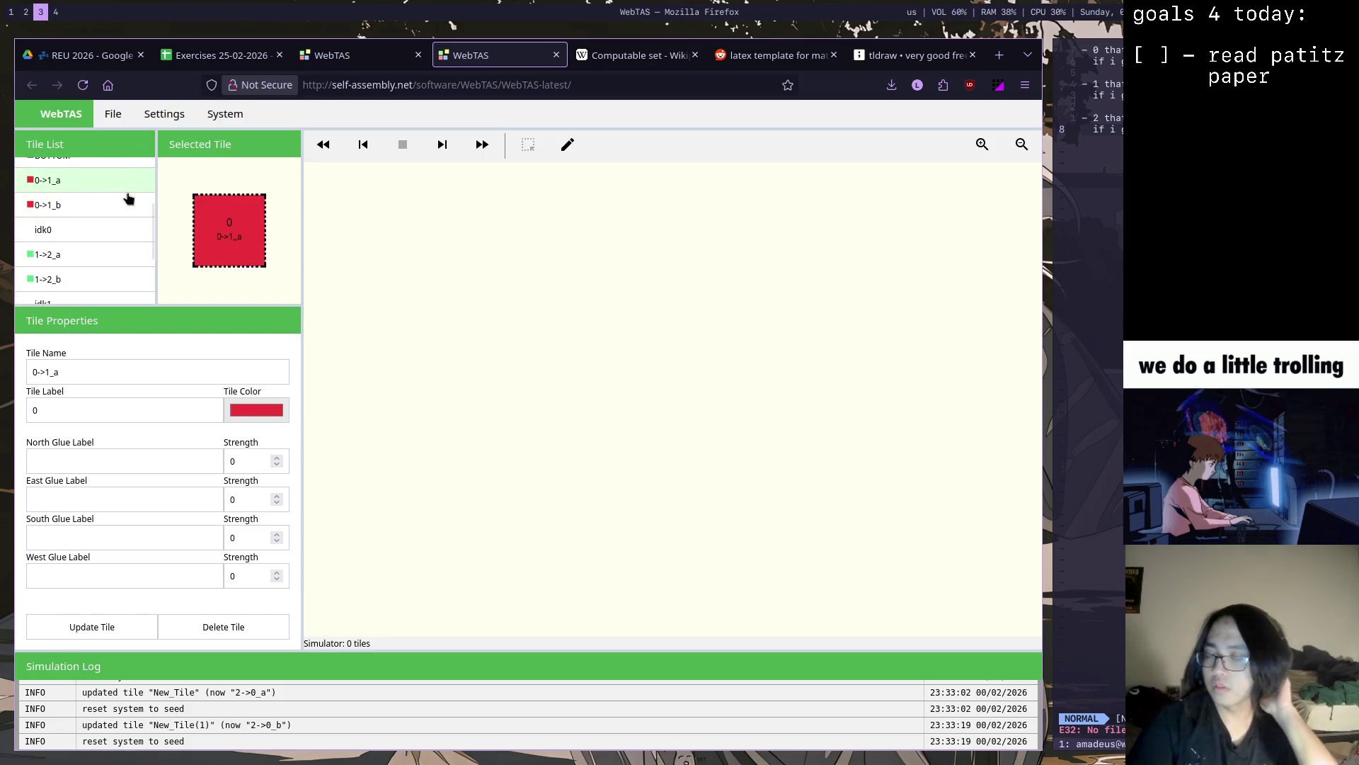
pyautogui.press('super+4')
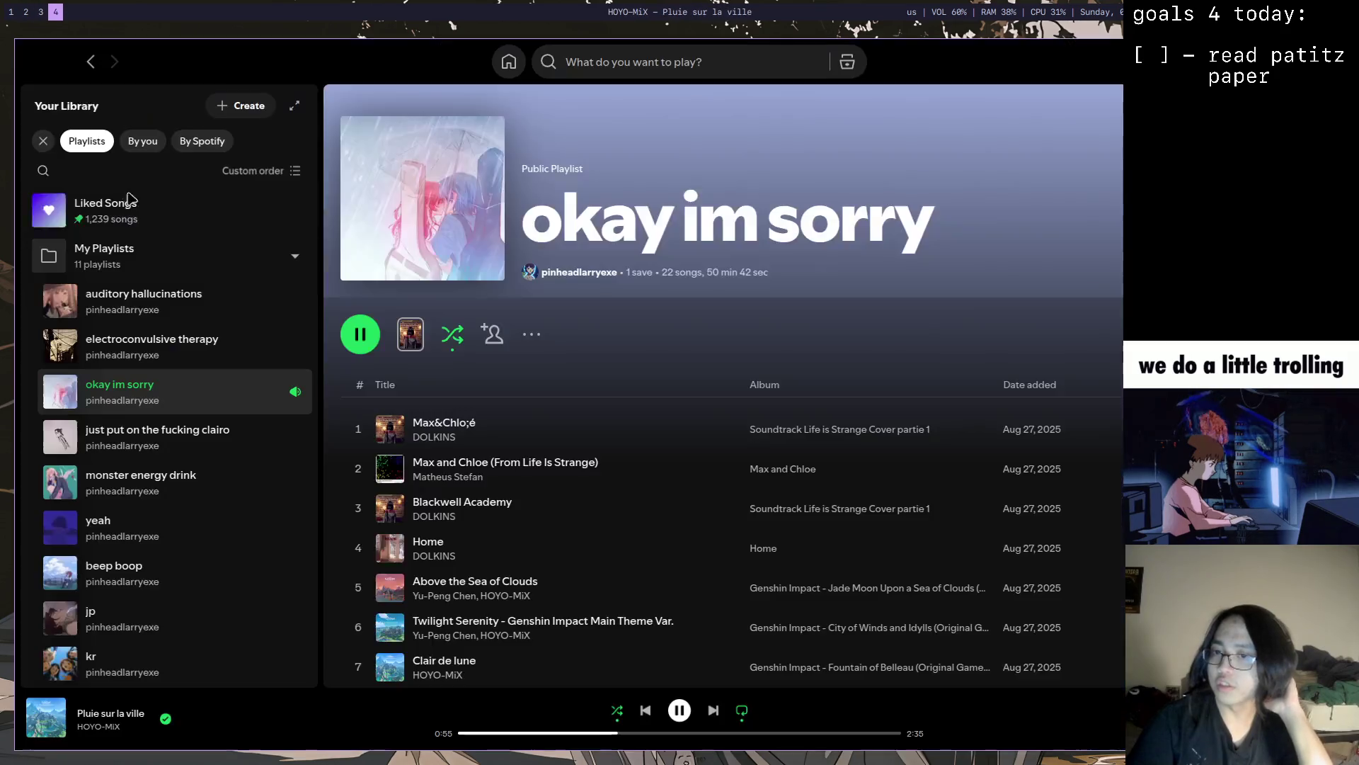
pyautogui.press('super+3')
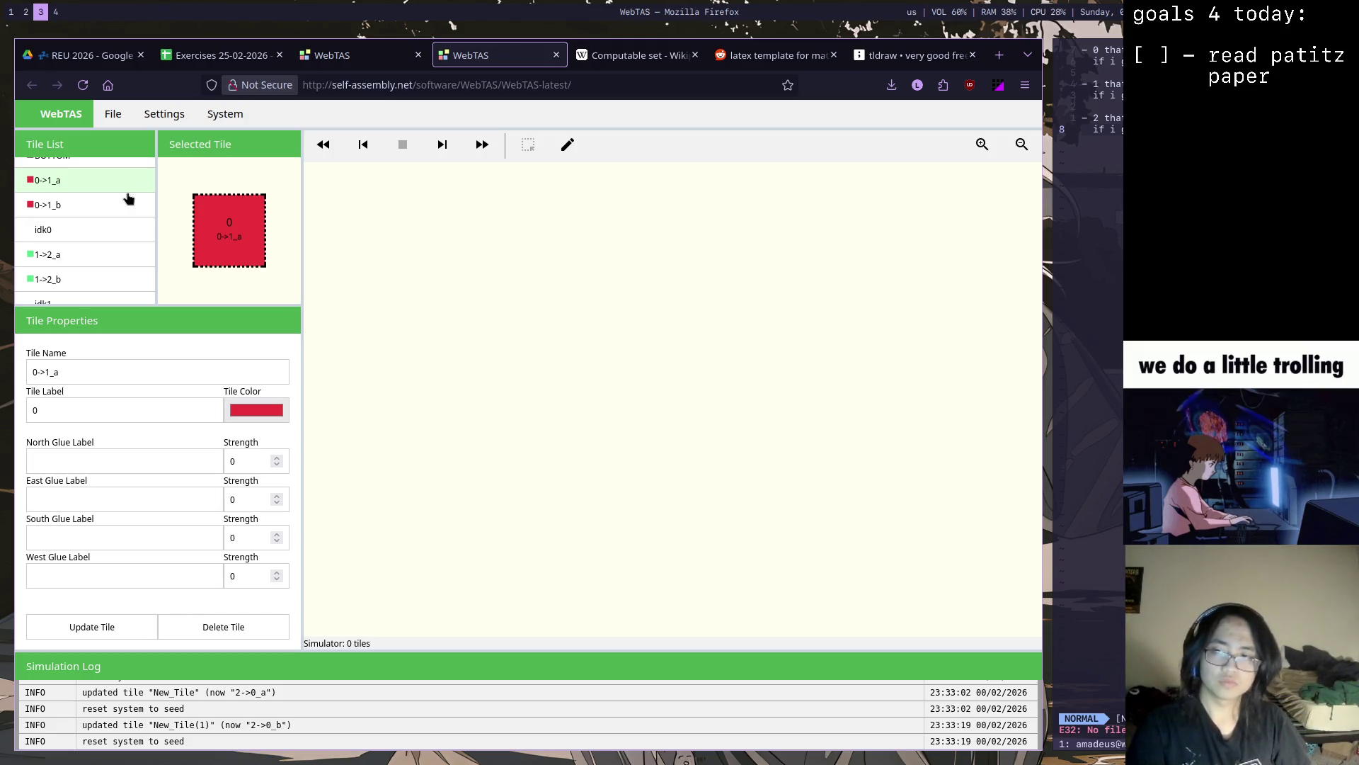
pyautogui.scroll(3, 128, 213)
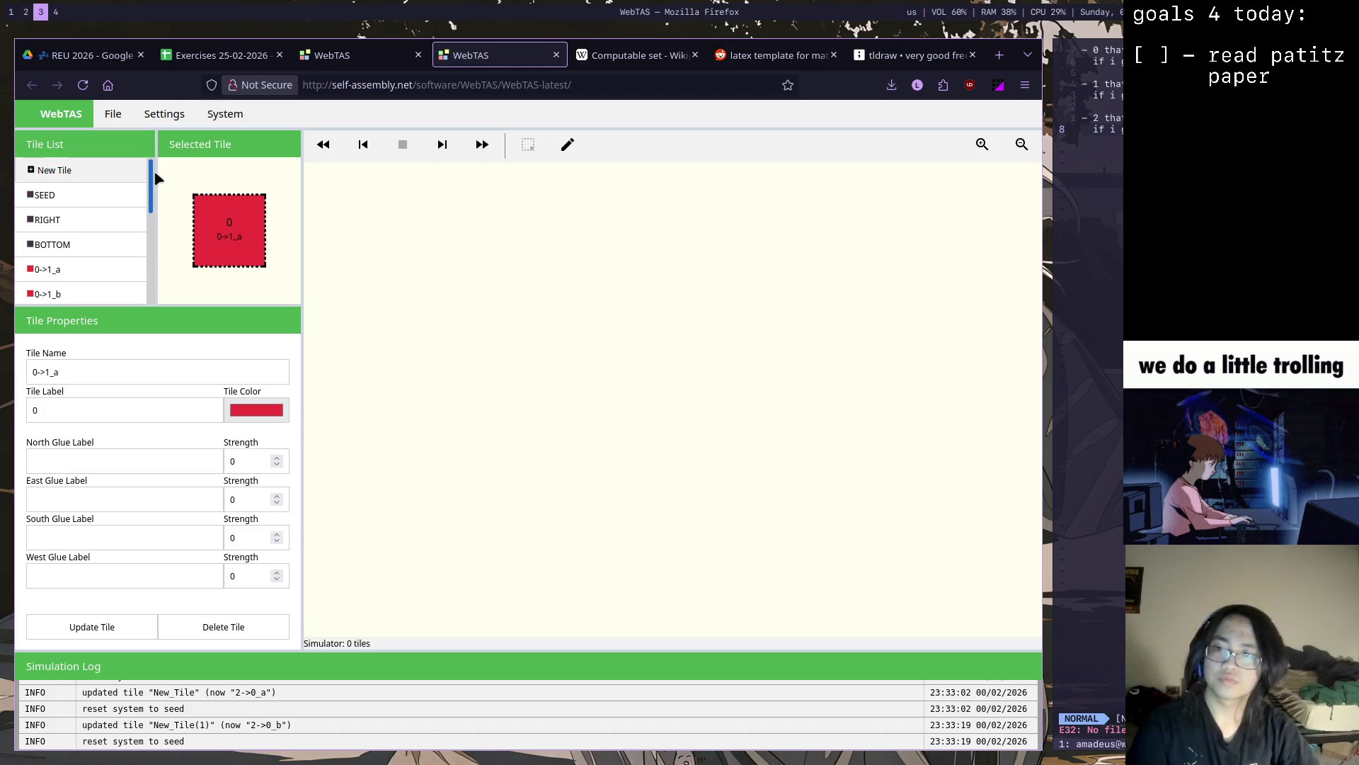
# After checking RIGHT's glues, give 0->1_a an east glue ra at strength 1 and save it
pyautogui.click(112, 218)
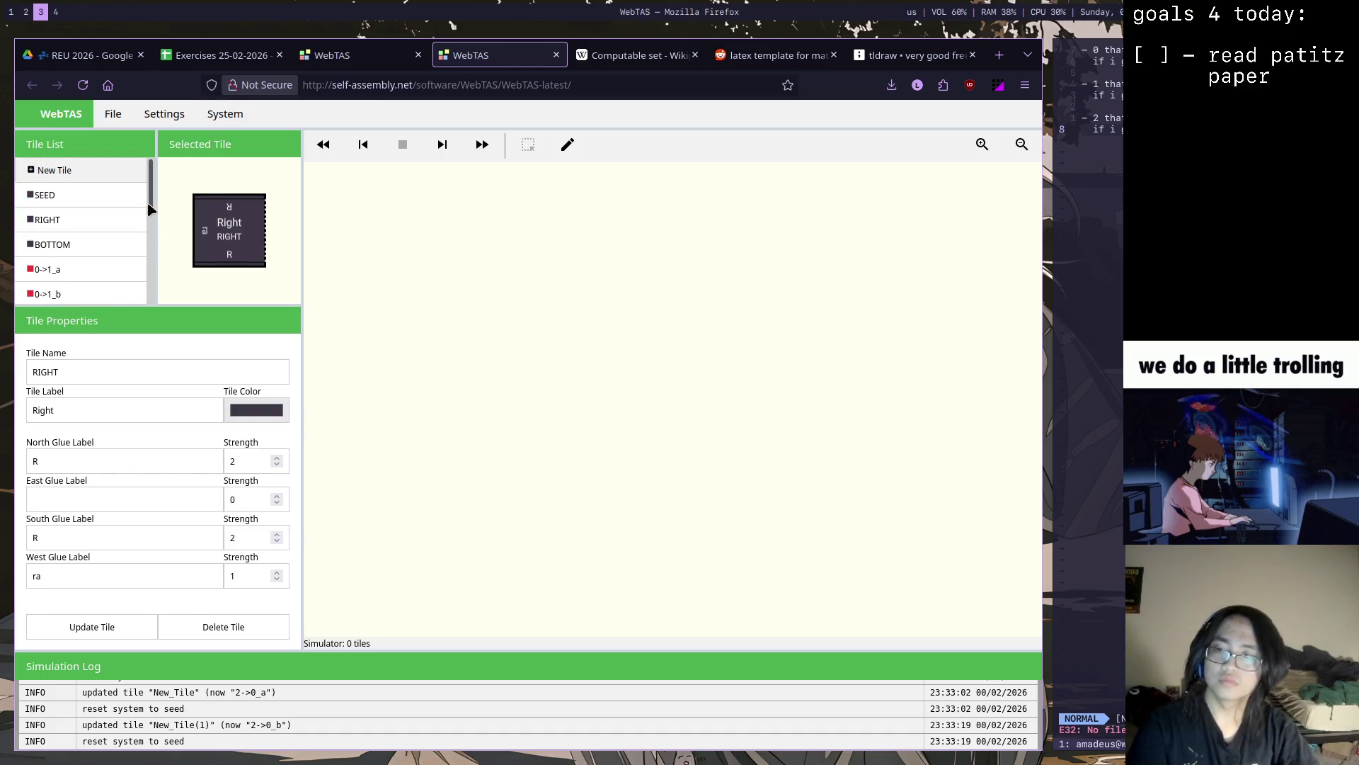
pyautogui.click(128, 268)
pyautogui.click(127, 502)
pyautogui.write('ra')
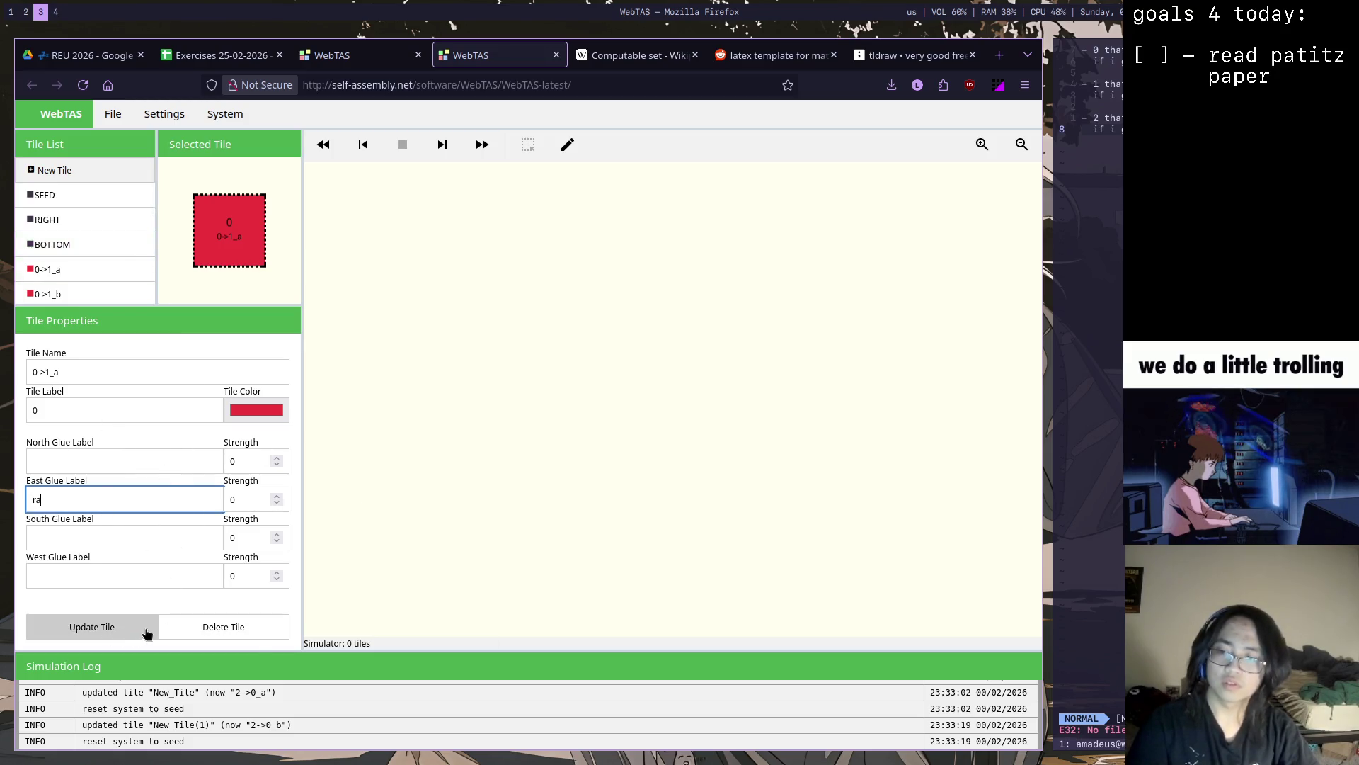
pyautogui.click(126, 629)
pyautogui.click(637, 458)
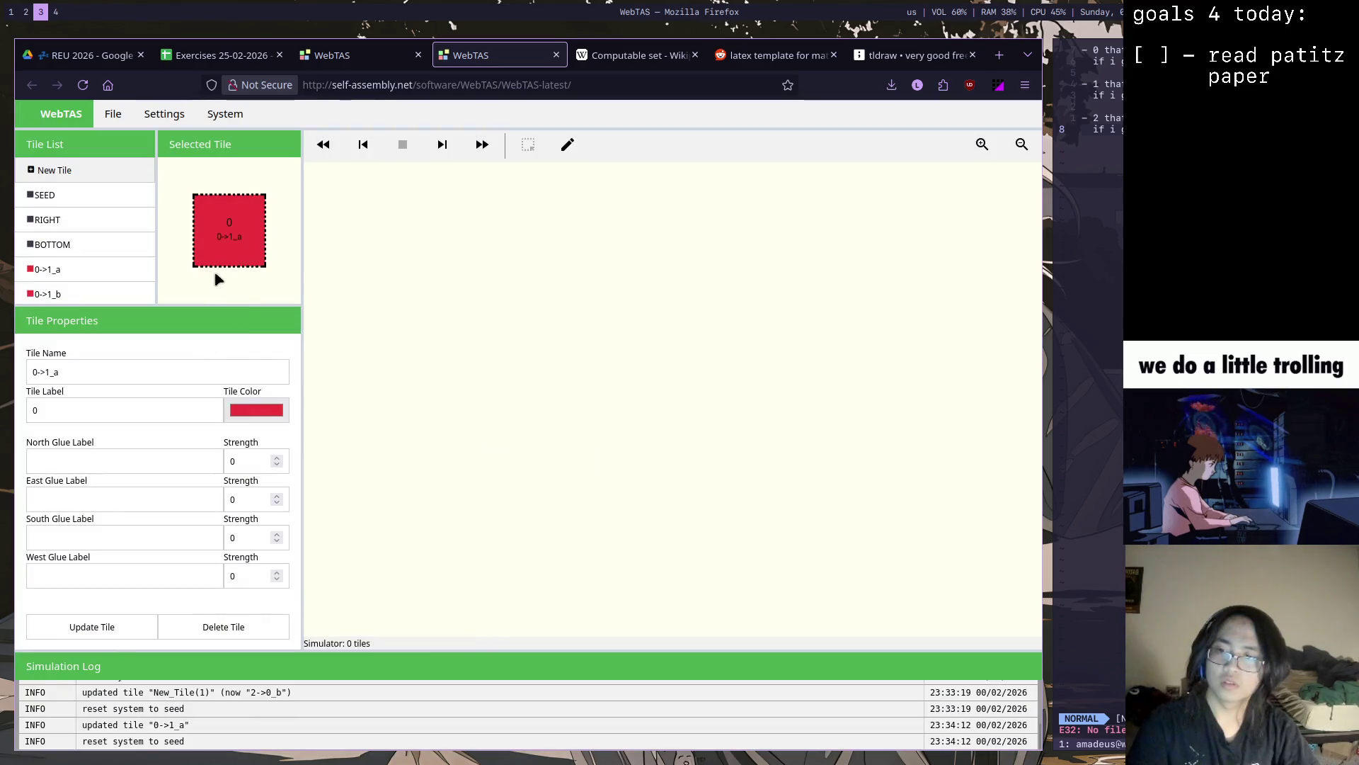
pyautogui.click(150, 499)
pyautogui.write('ra')
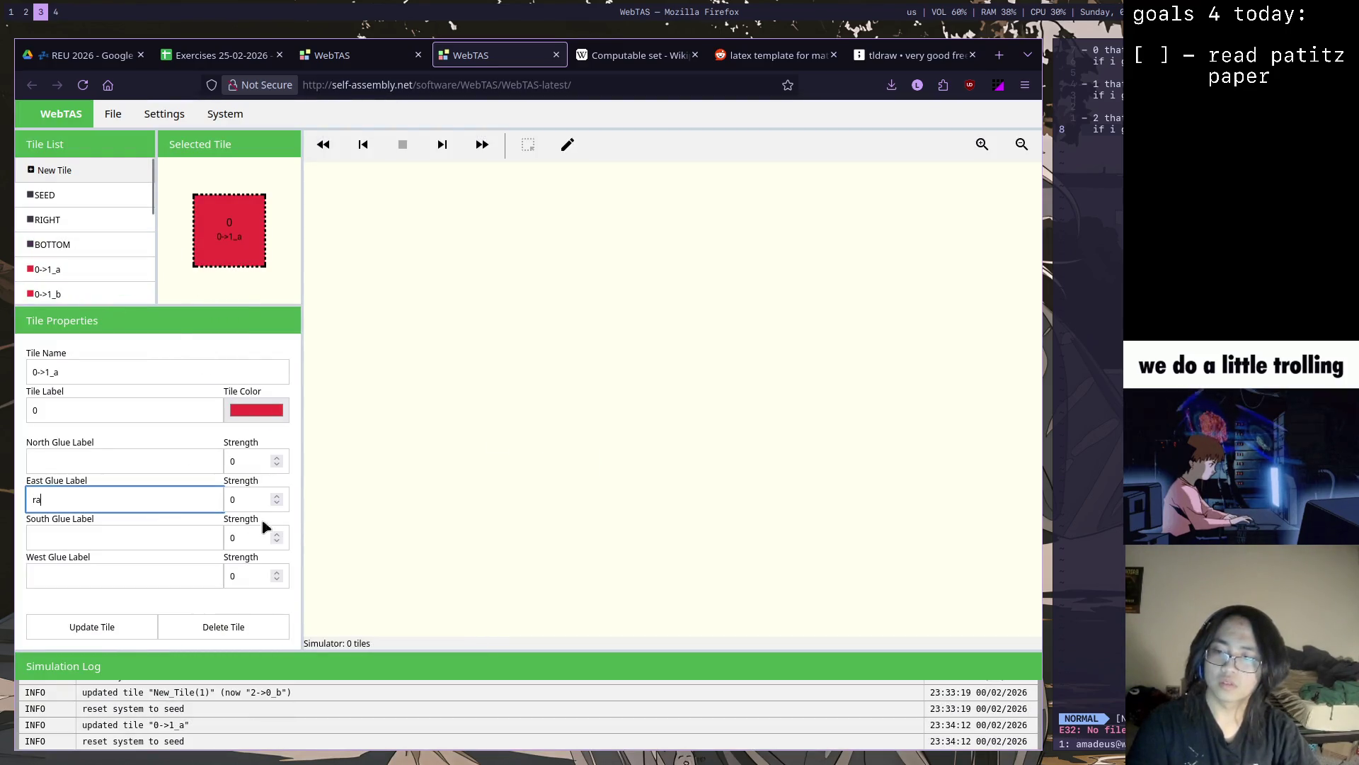
pyautogui.click(277, 496)
pyautogui.click(118, 626)
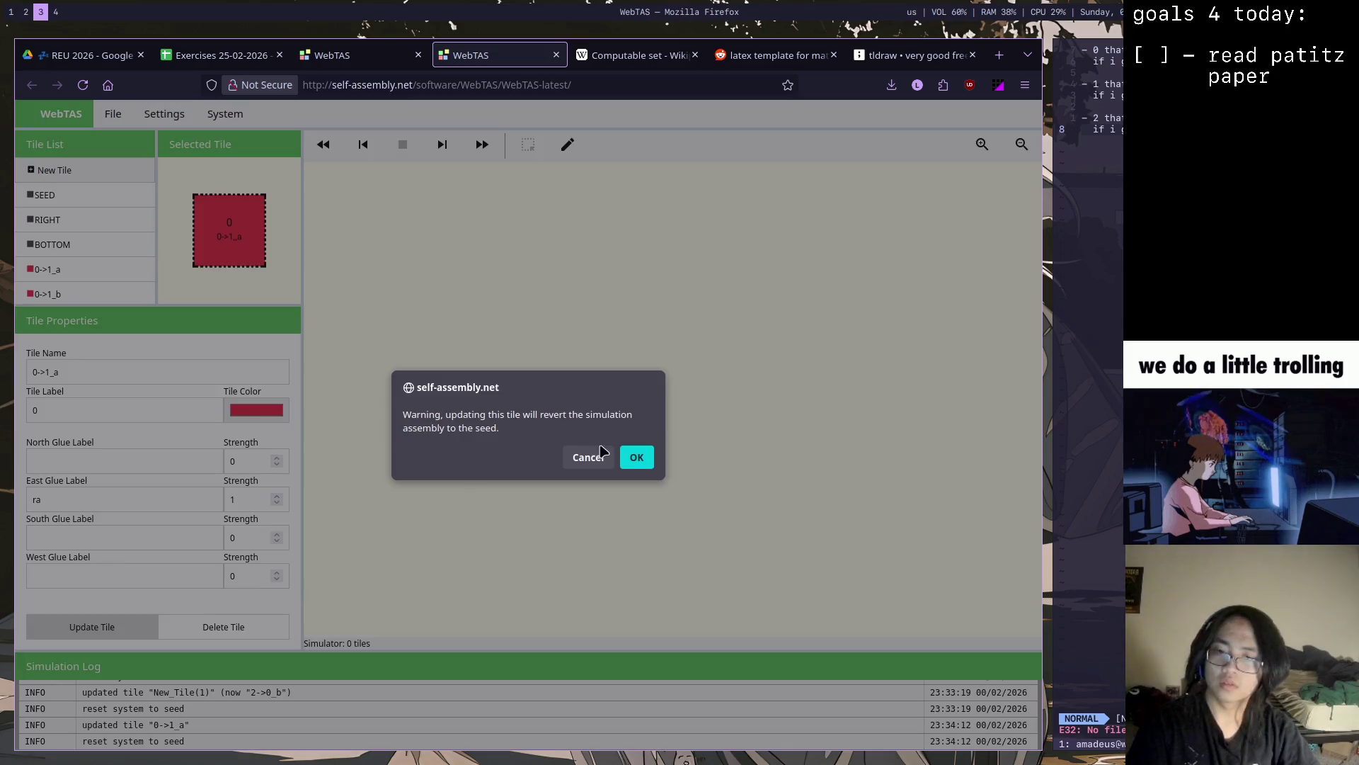
pyautogui.click(636, 458)
pyautogui.moveTo(152, 207); pyautogui.dragTo(151, 266)
# Give tiles 1->2_a and 2->0_a the same east glue ra at strength 1 and save each
pyautogui.click(94, 219)
pyautogui.click(130, 504)
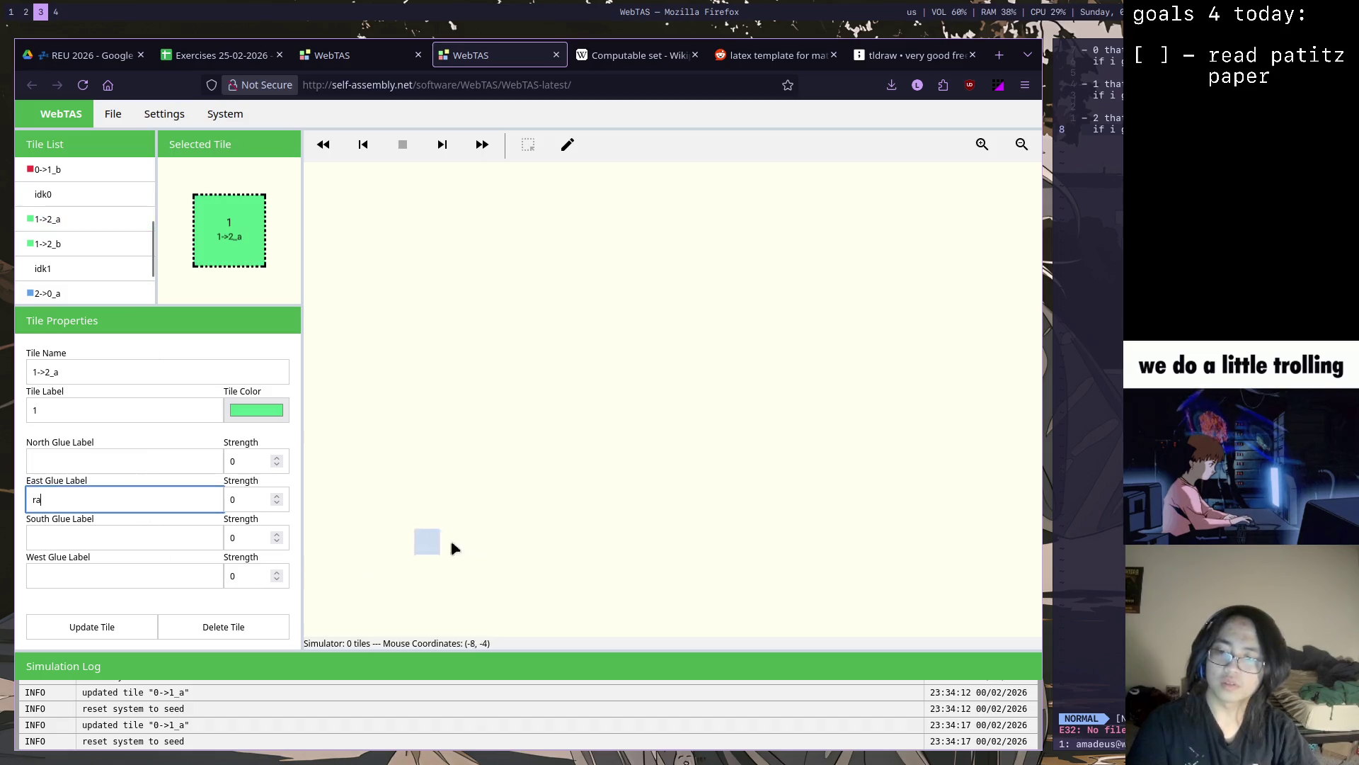
pyautogui.click(124, 627)
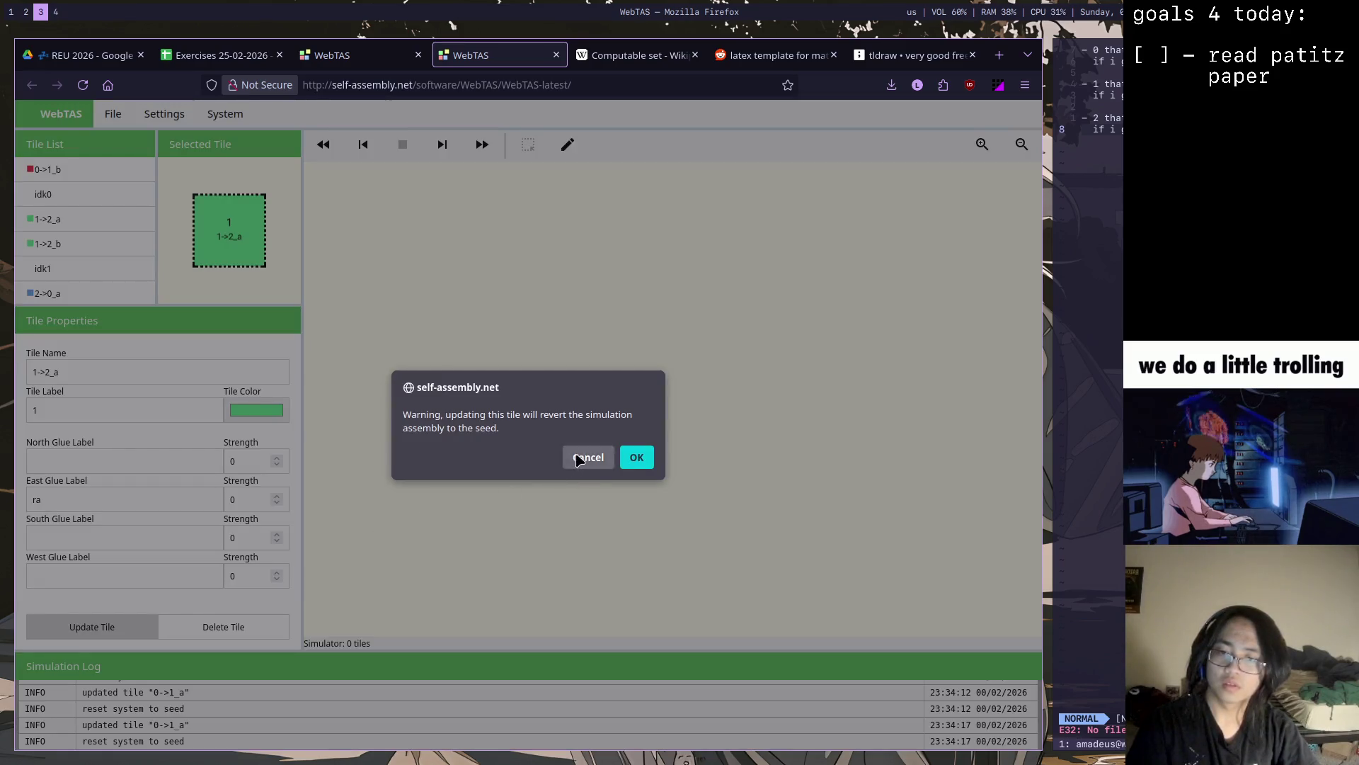
pyautogui.click(580, 456)
pyautogui.click(125, 627)
pyautogui.click(636, 458)
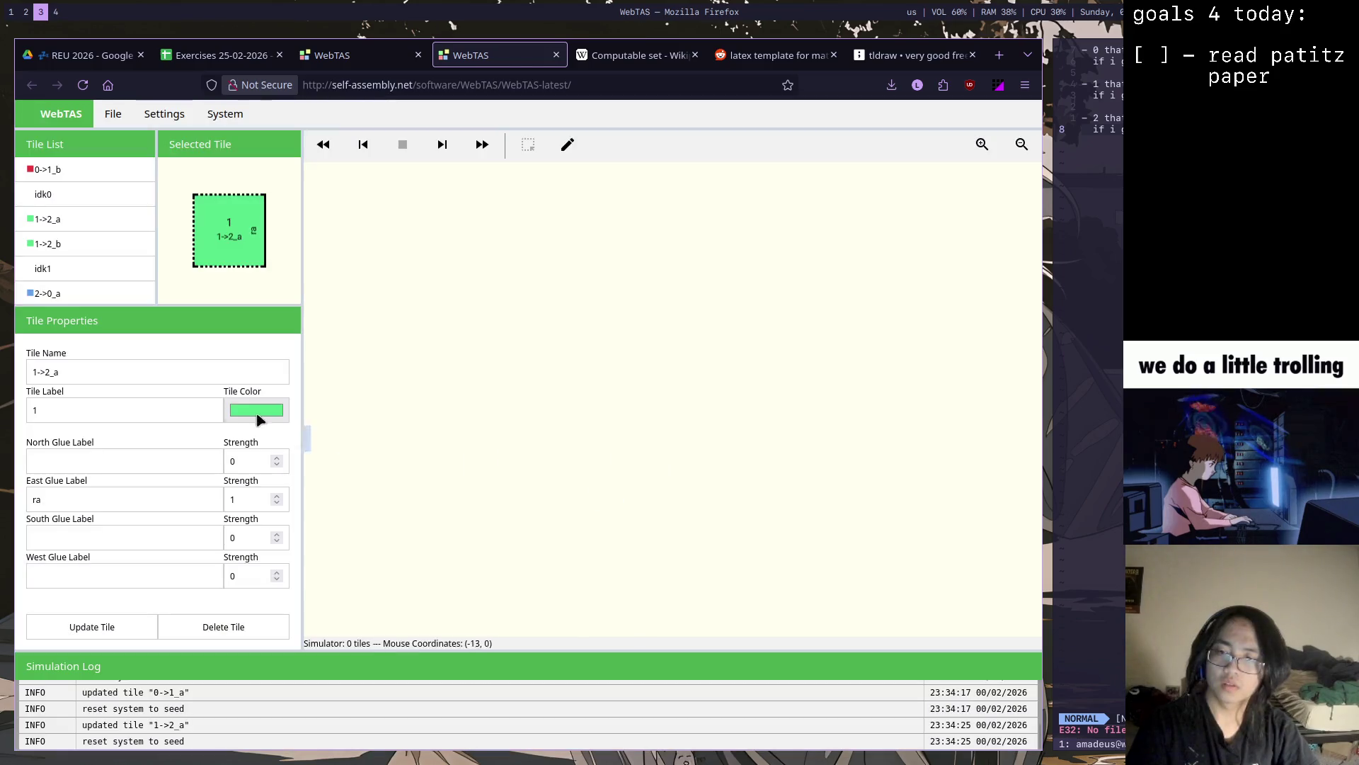
pyautogui.scroll(-1, 152, 244)
pyautogui.click(121, 251)
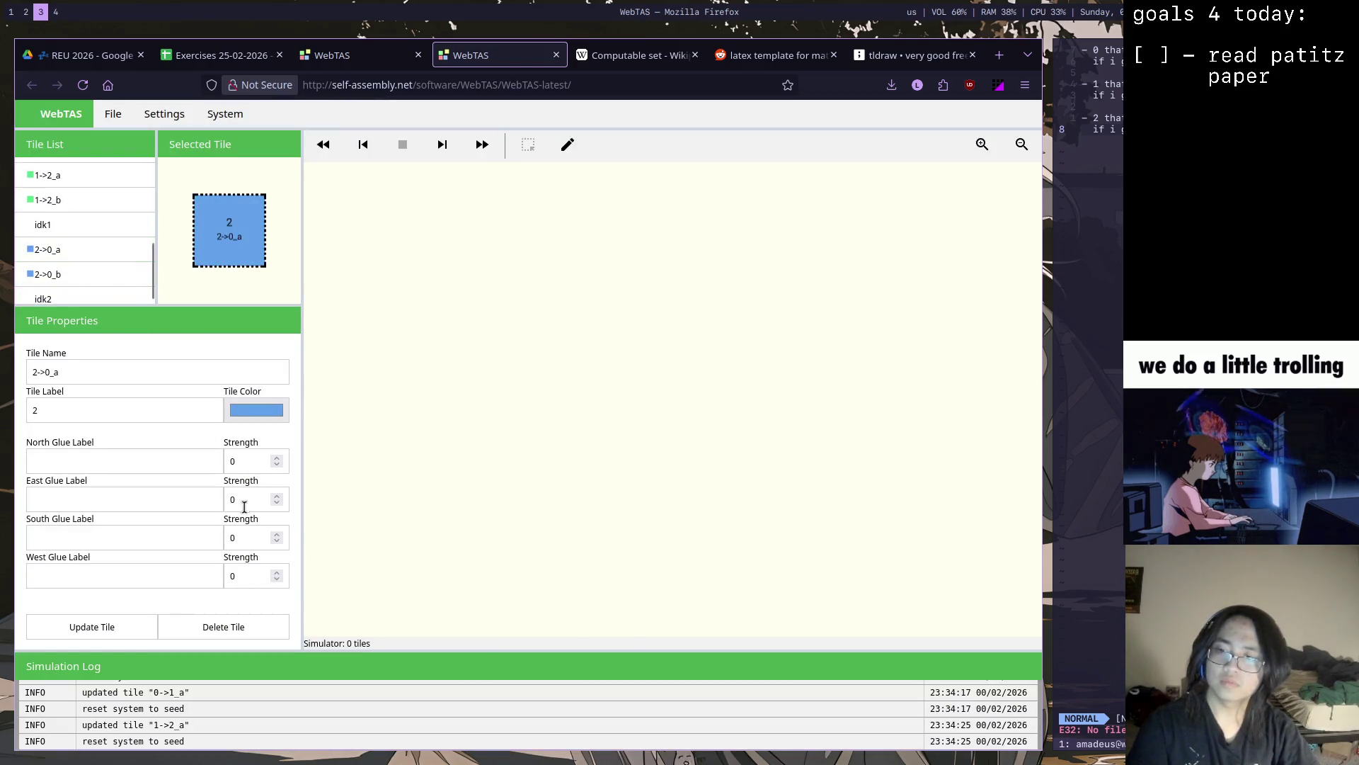
pyautogui.click(114, 500)
pyautogui.write('ra')
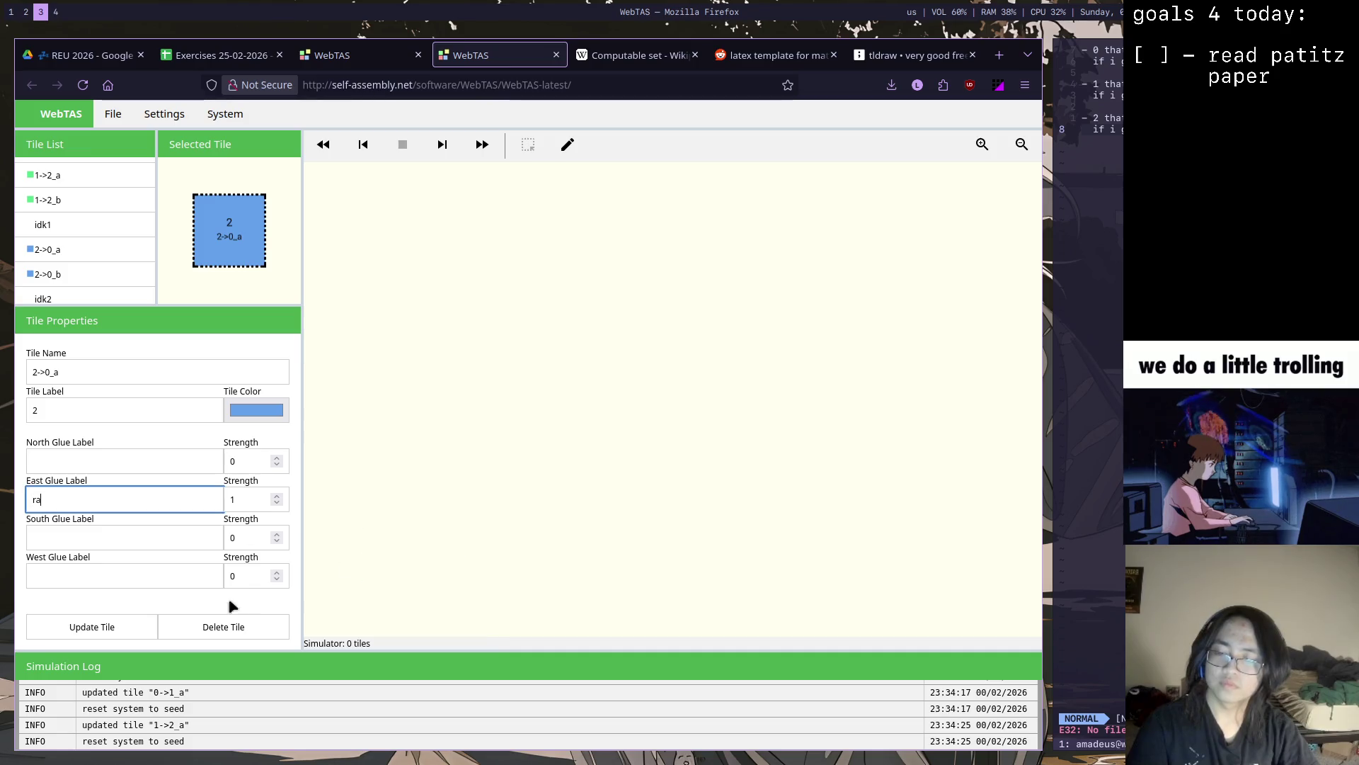
pyautogui.click(125, 627)
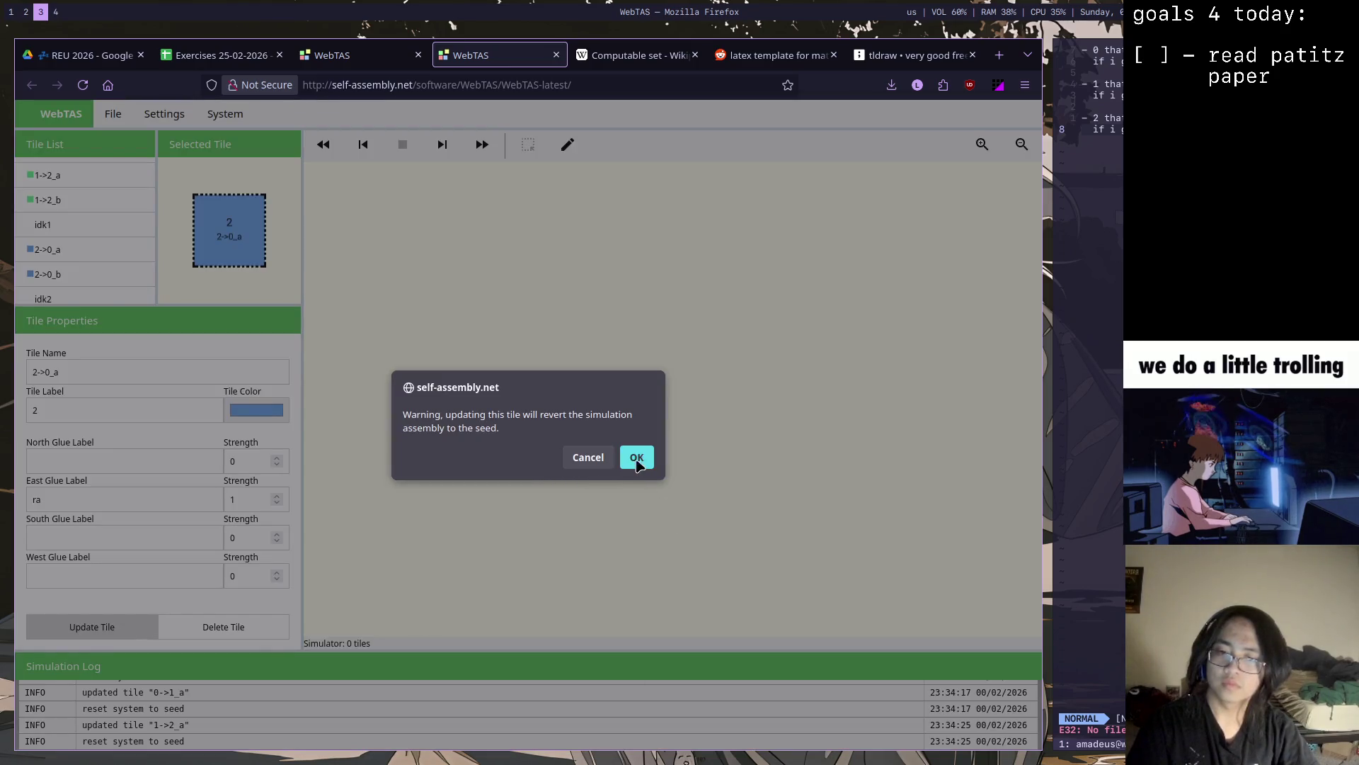
pyautogui.click(637, 458)
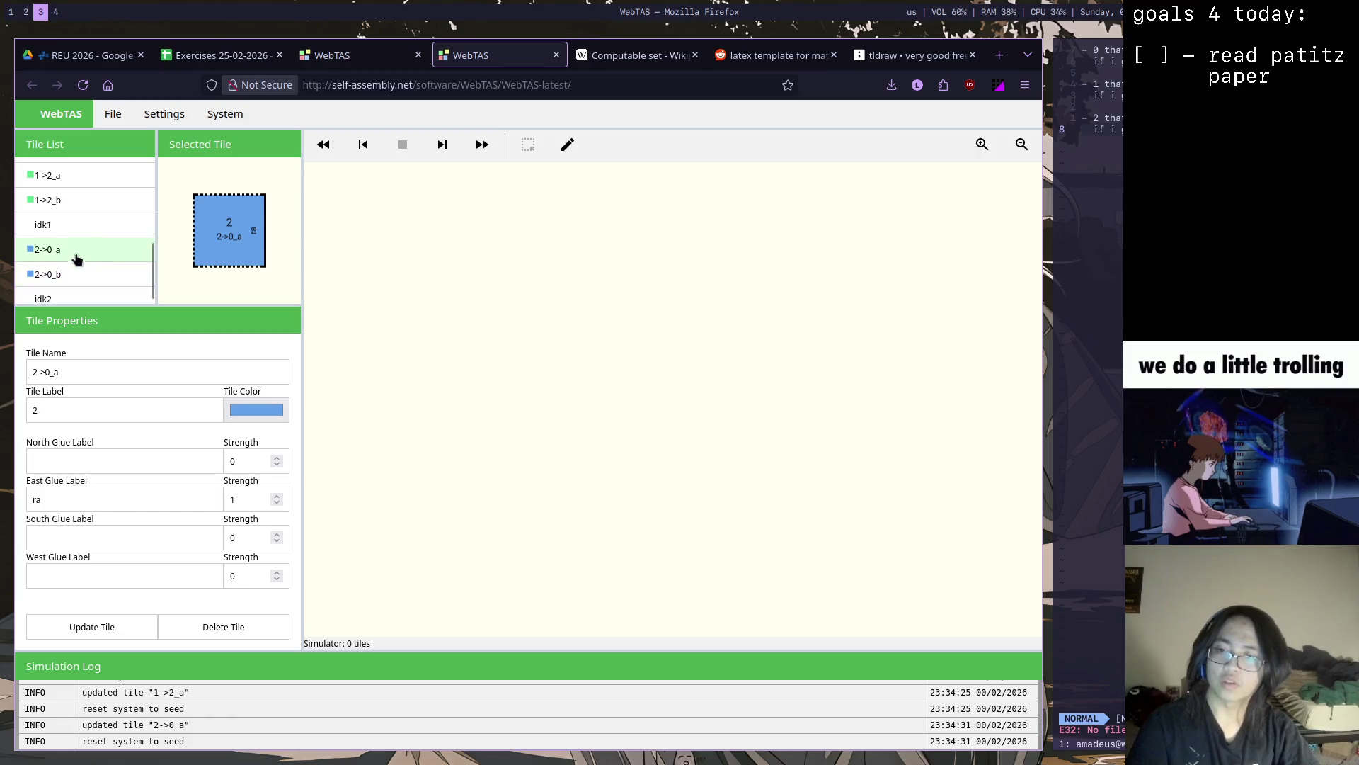
pyautogui.moveTo(152, 273); pyautogui.dragTo(158, 177)
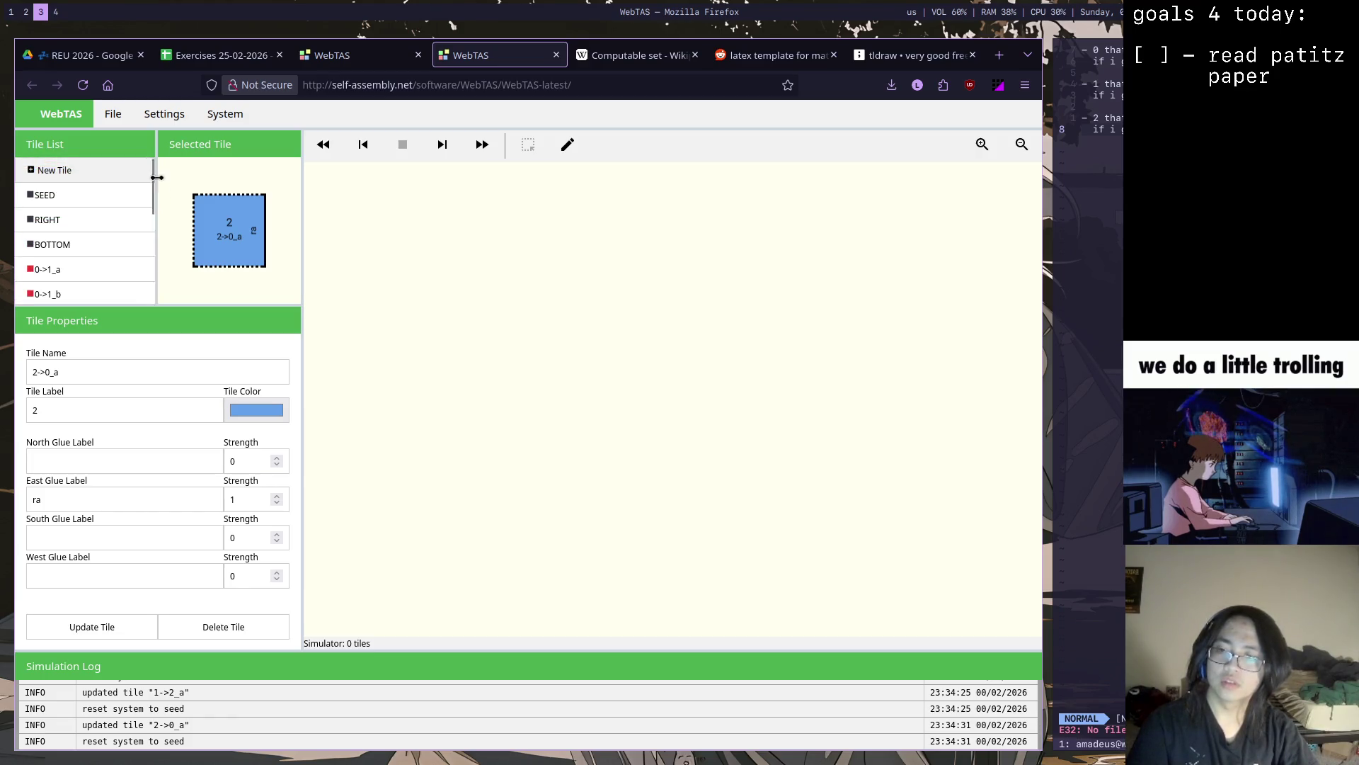
# Place a SEED tile on the canvas and run the assembly, following its growth
pyautogui.click(109, 204)
pyautogui.click(567, 143)
pyautogui.click(531, 361)
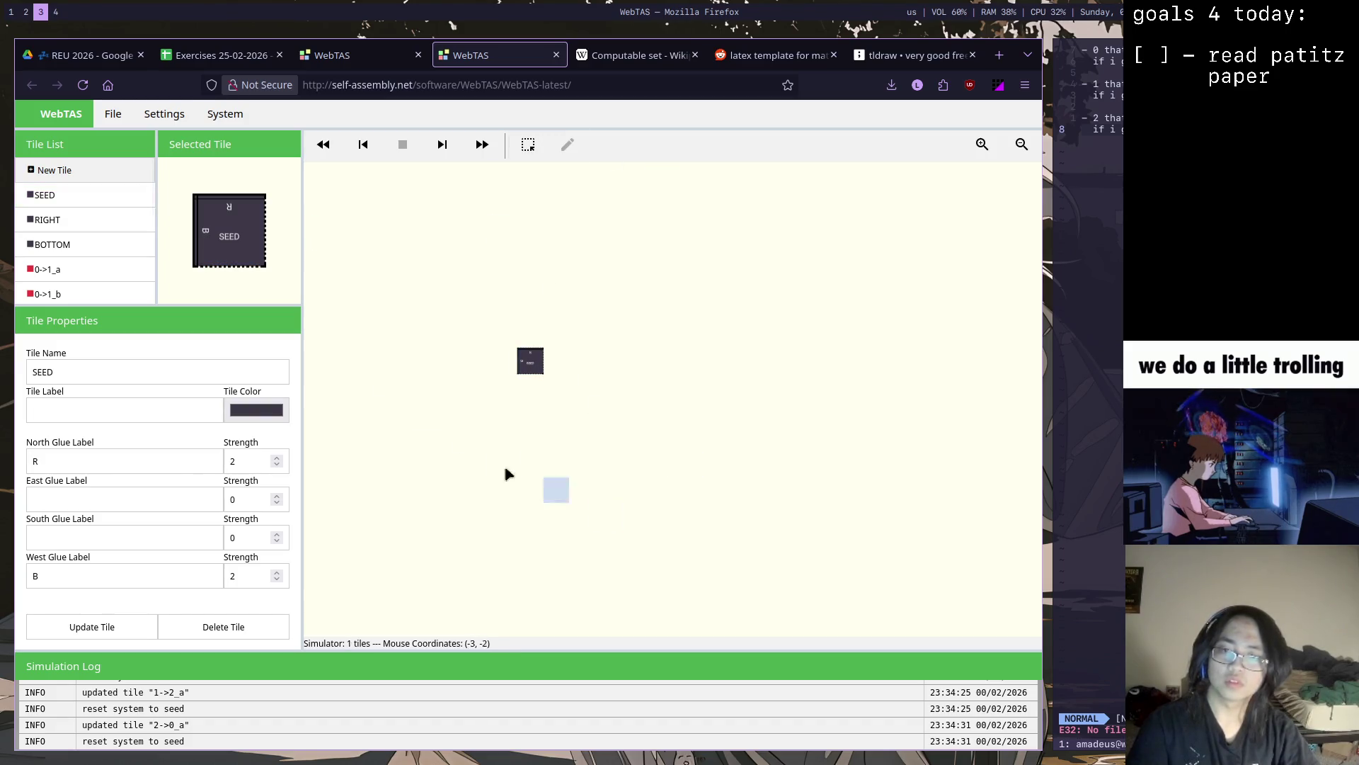
pyautogui.click(982, 143)
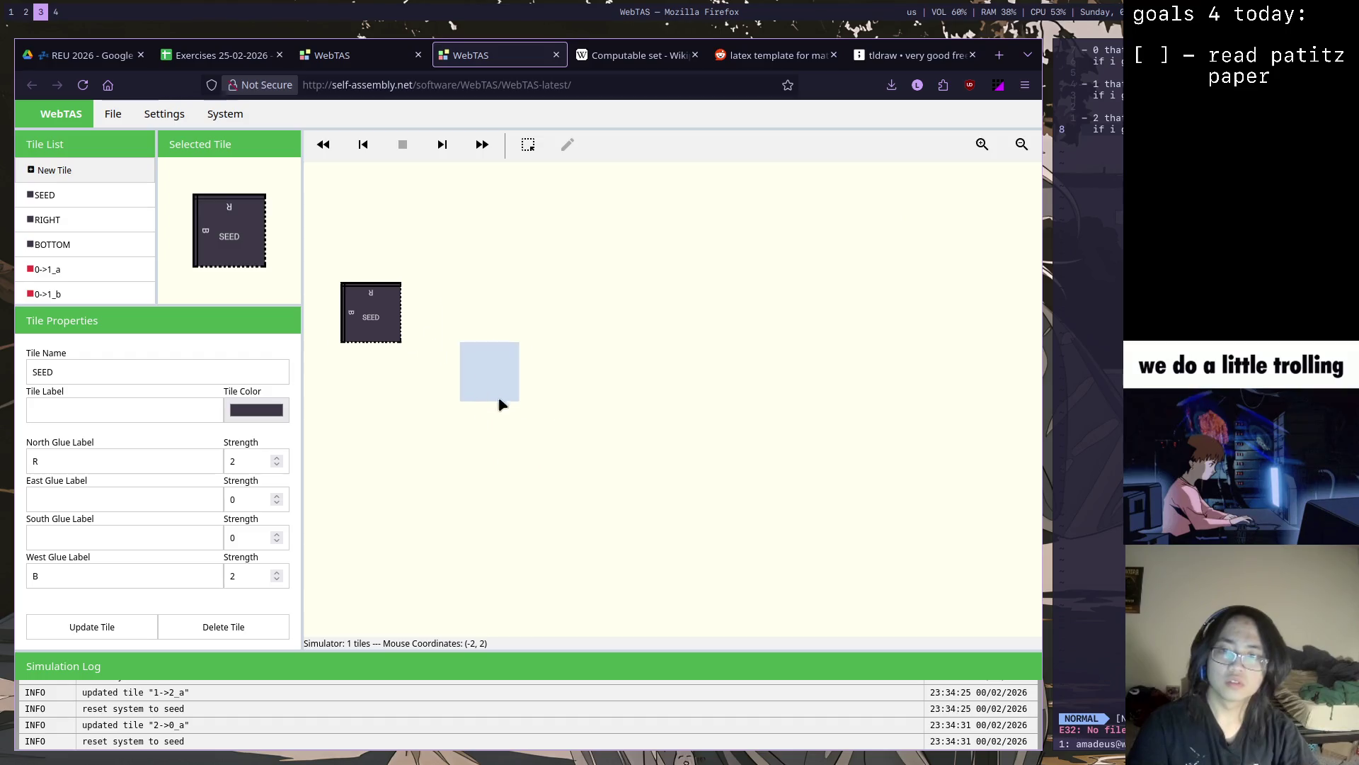
pyautogui.moveTo(500, 403); pyautogui.dragTo(652, 444)
pyautogui.click(442, 157)
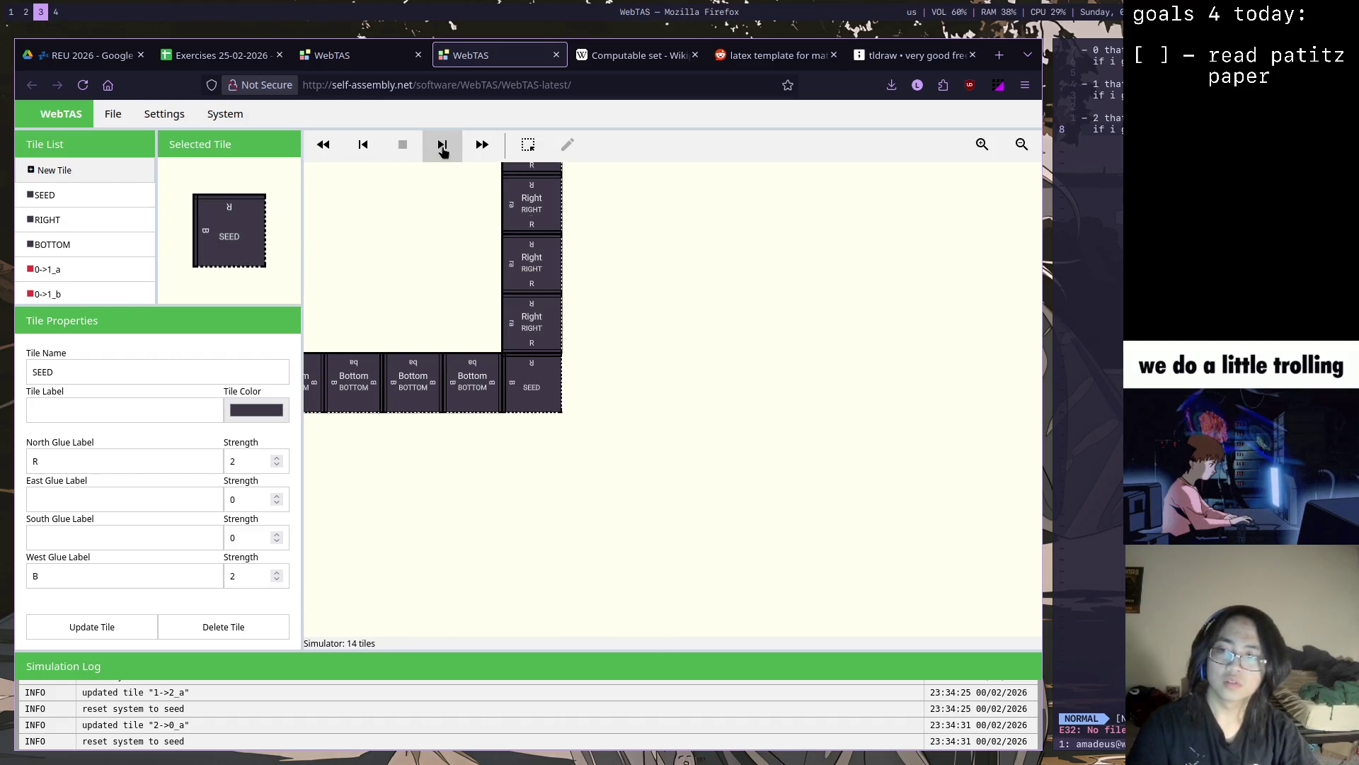
pyautogui.moveTo(425, 285); pyautogui.dragTo(552, 376)
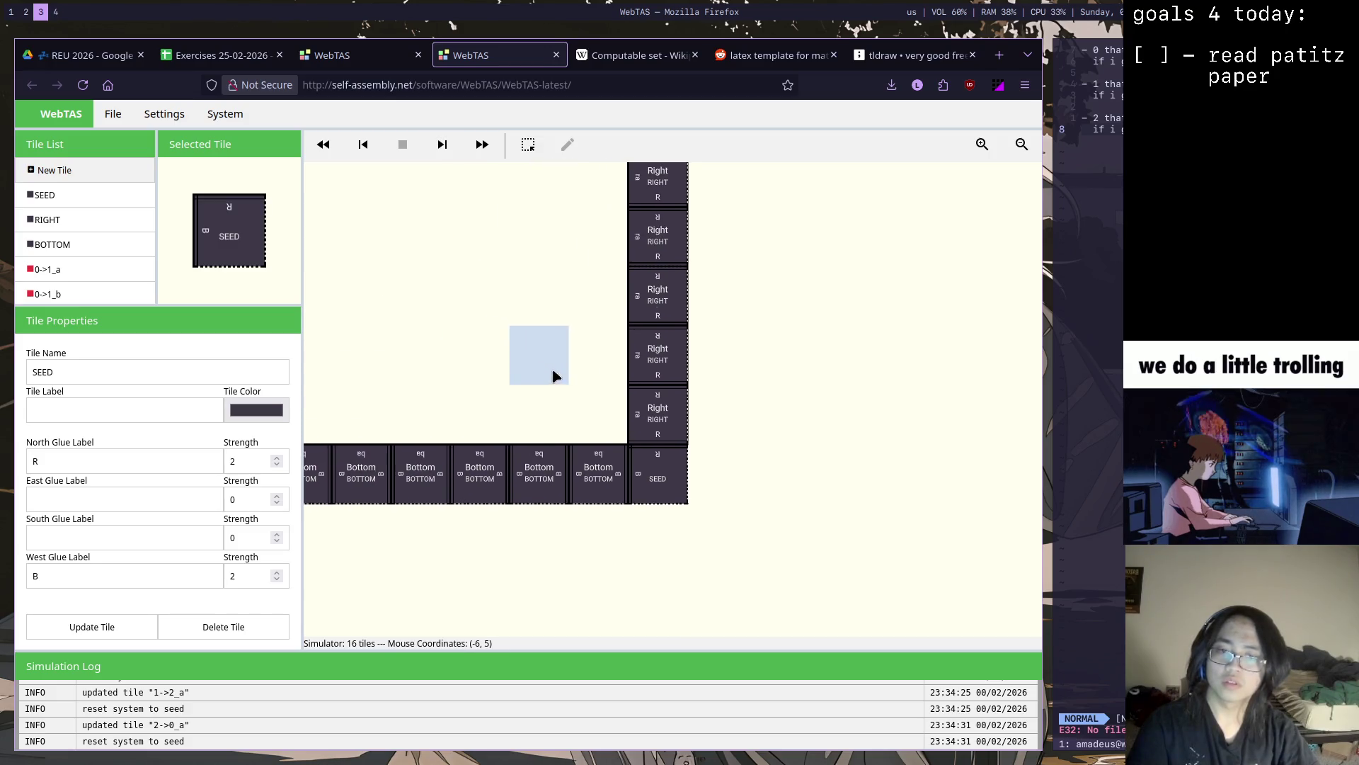
# Rewind the assembly back to only the SEED and start editing 0->1_a's north glue
pyautogui.click(74, 269)
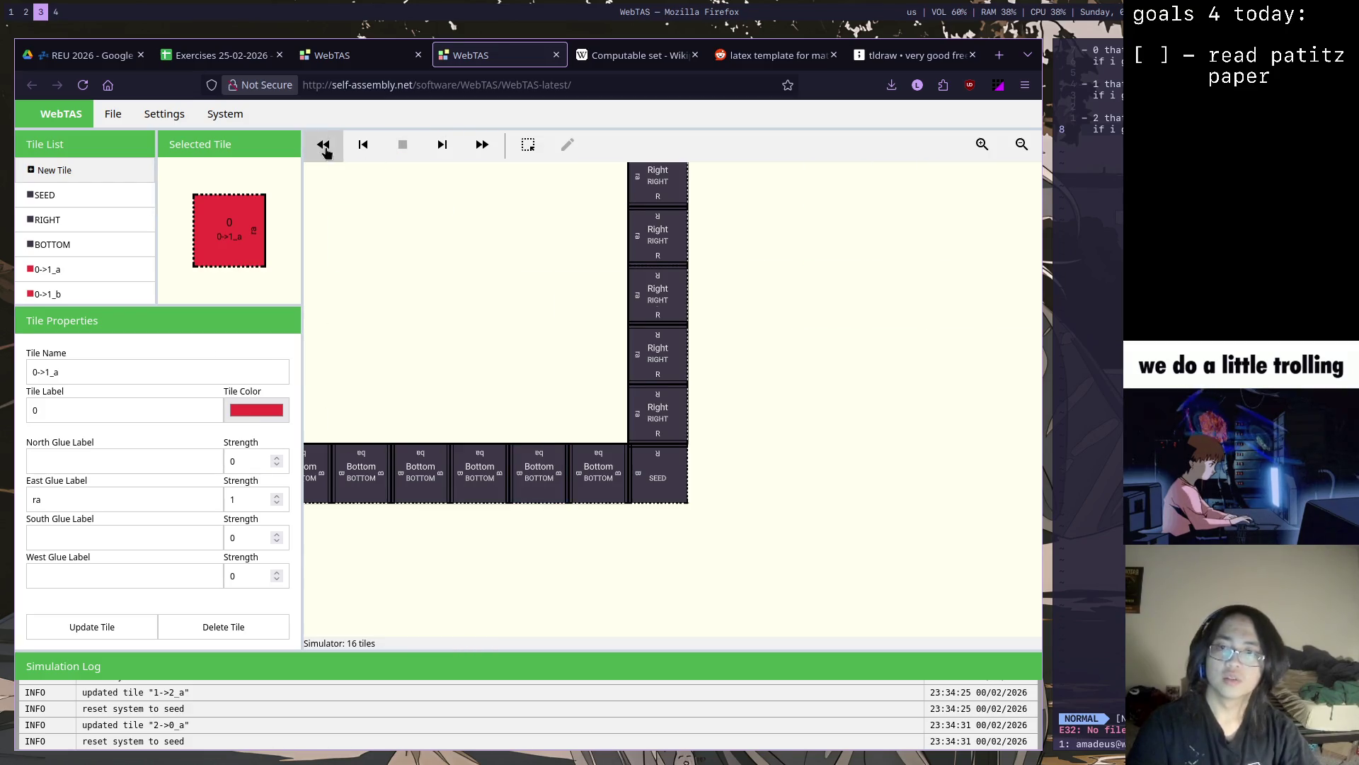
pyautogui.click(364, 146)
pyautogui.click(363, 146)
pyautogui.click(363, 146)
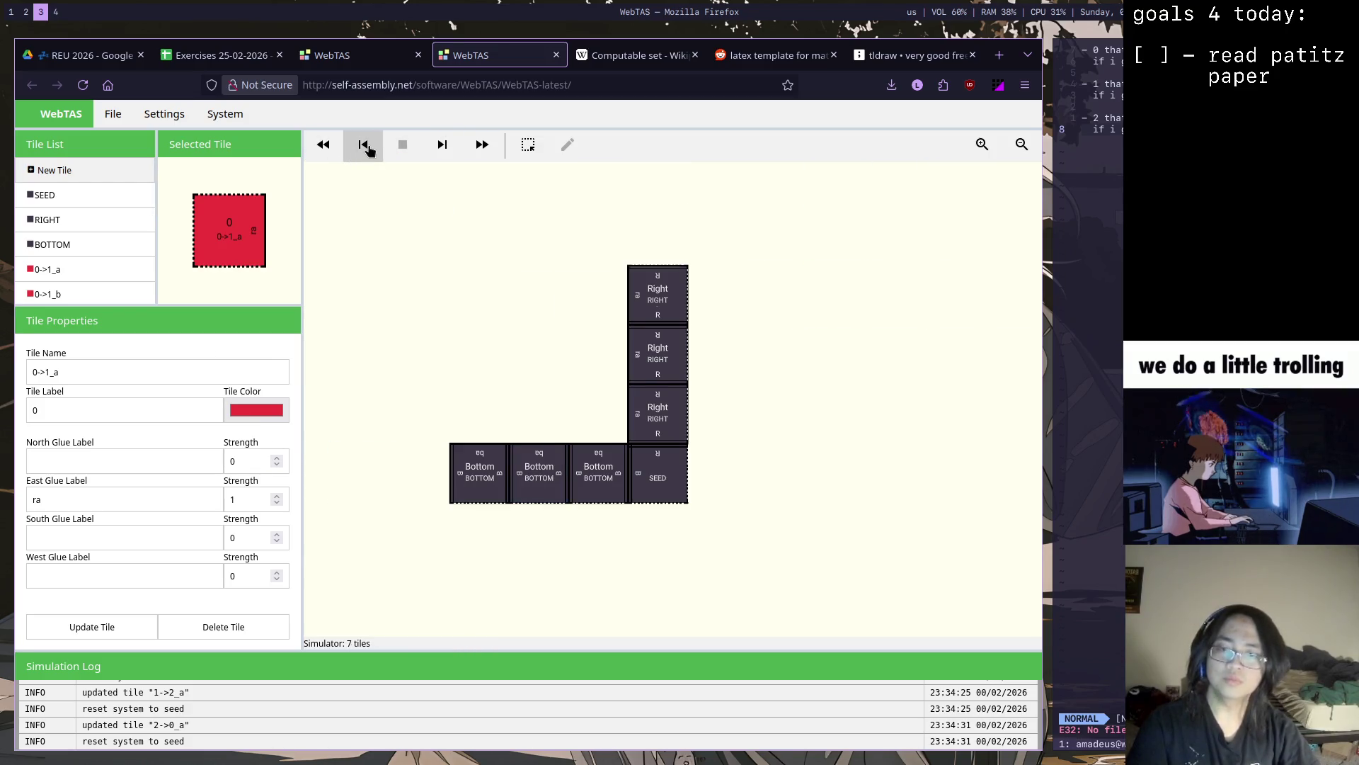
pyautogui.click(364, 146)
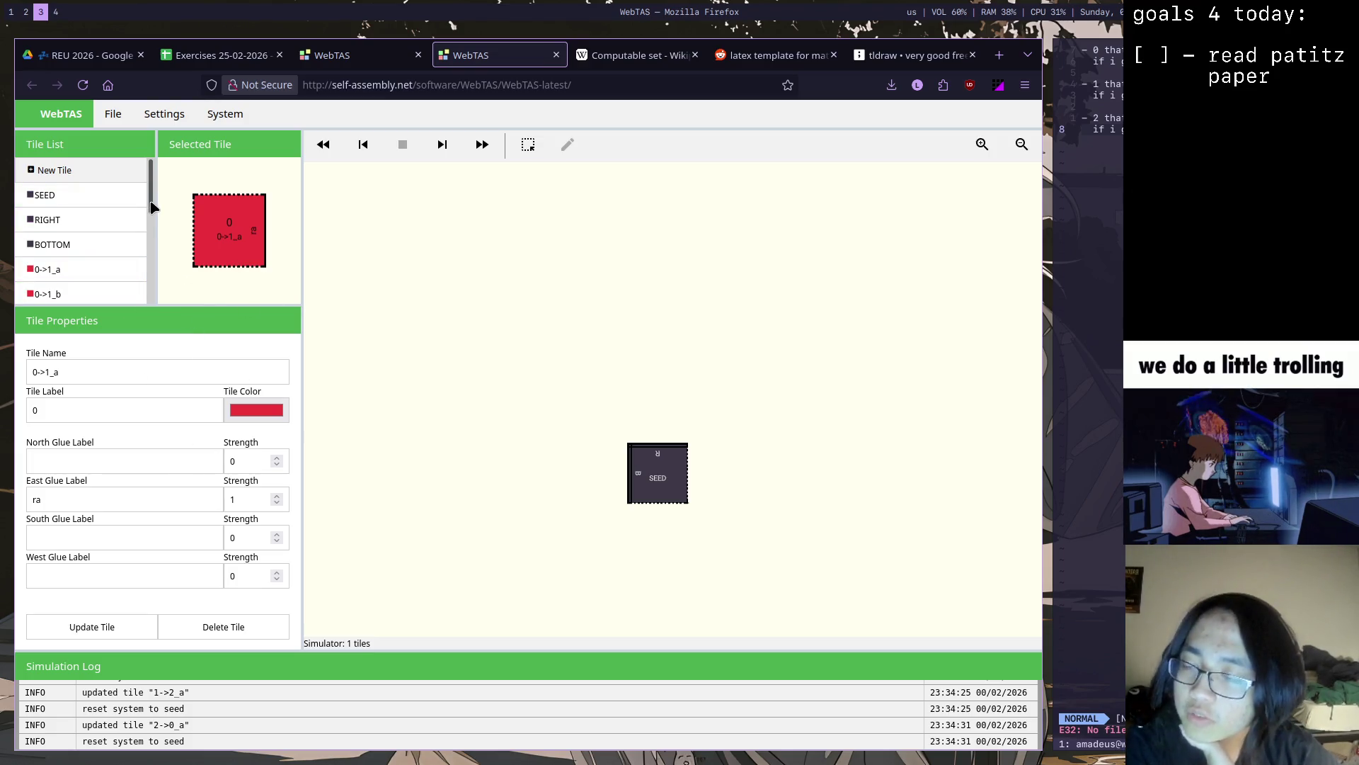
pyautogui.scroll(-1, 149, 212)
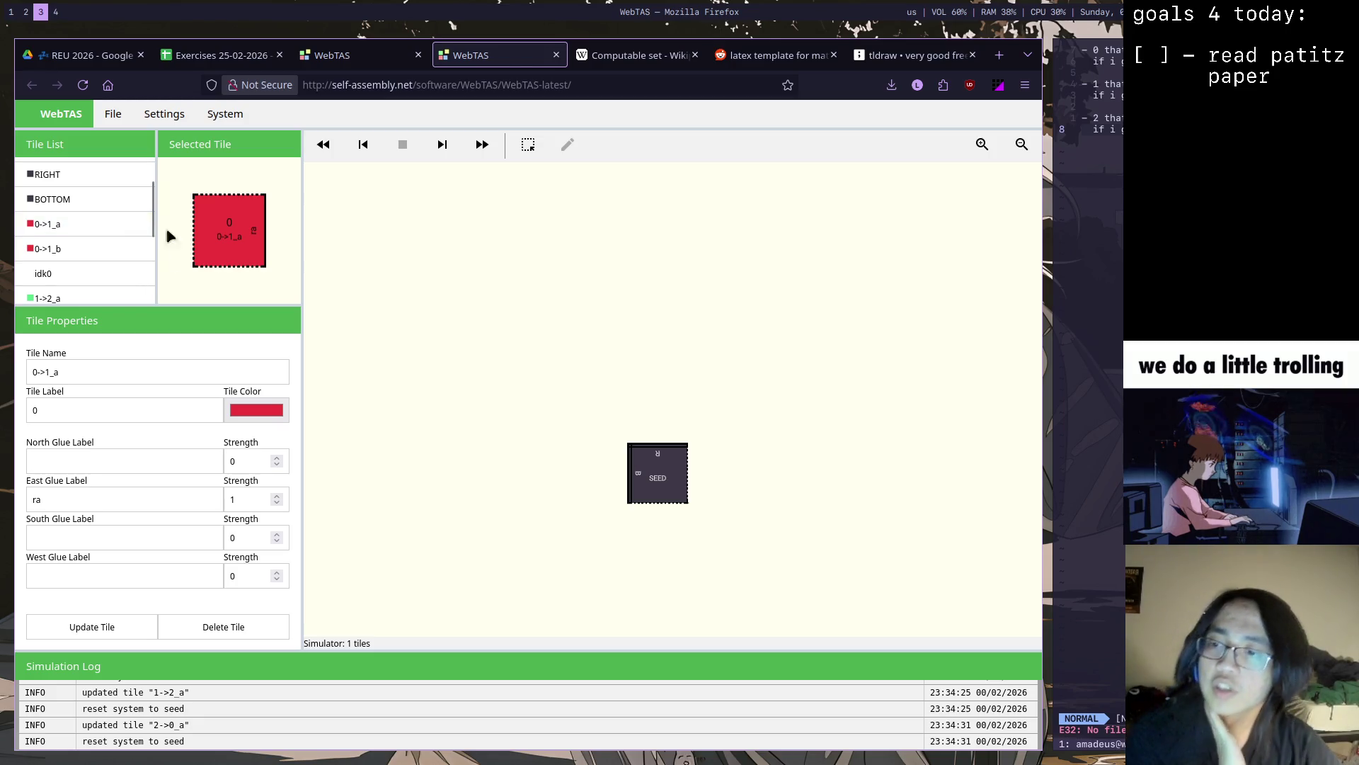
pyautogui.click(109, 464)
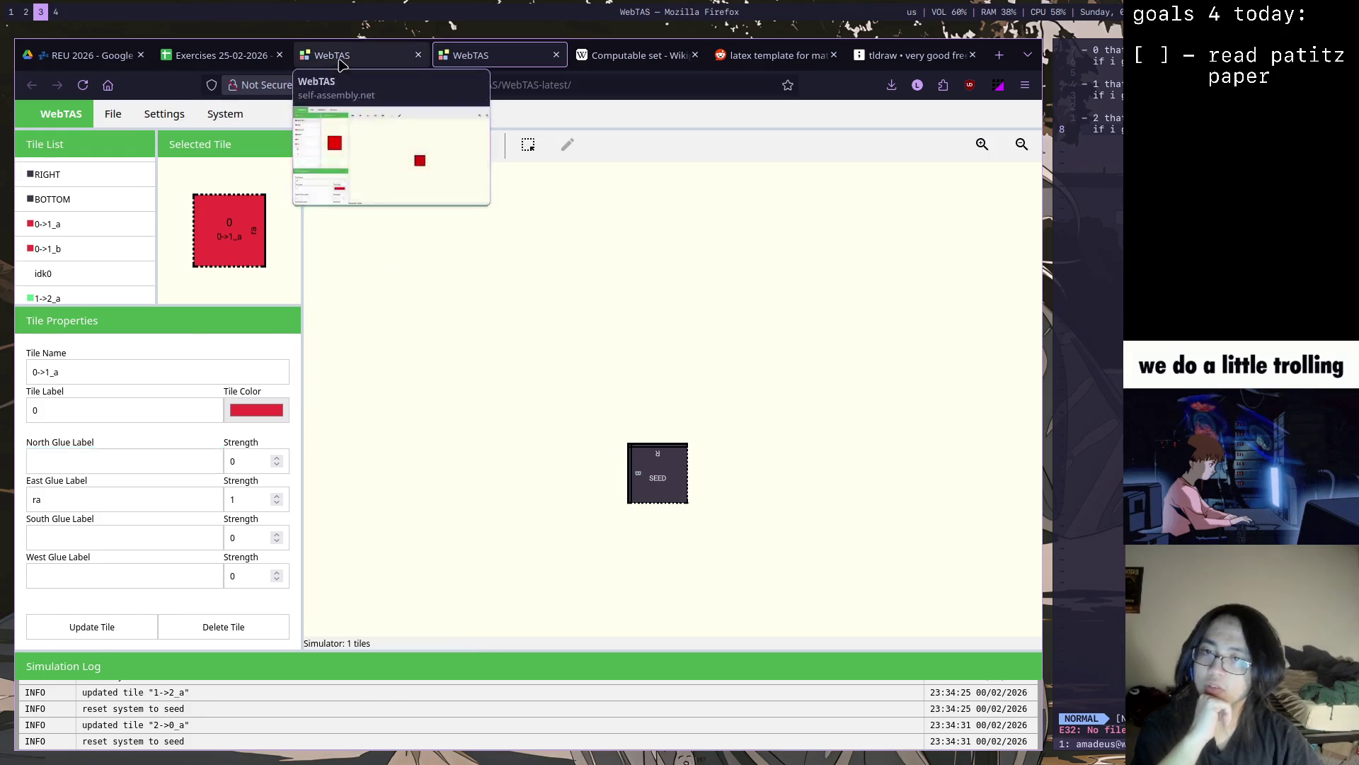
# Inspect tiles 10, 00 and 01 in the Sierpinski tile set, briefly visiting the counter set in between
pyautogui.click(331, 55)
pyautogui.click(102, 295)
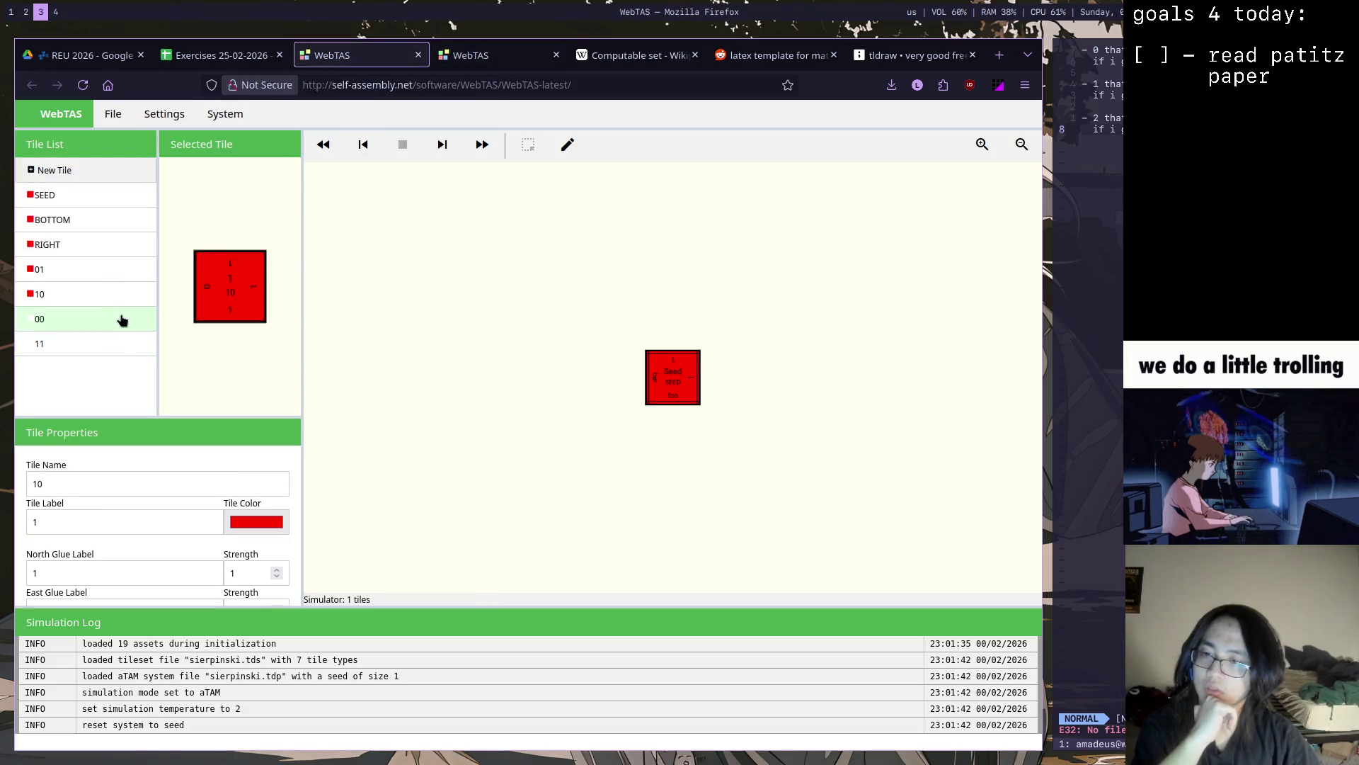
pyautogui.click(89, 334)
pyautogui.click(94, 276)
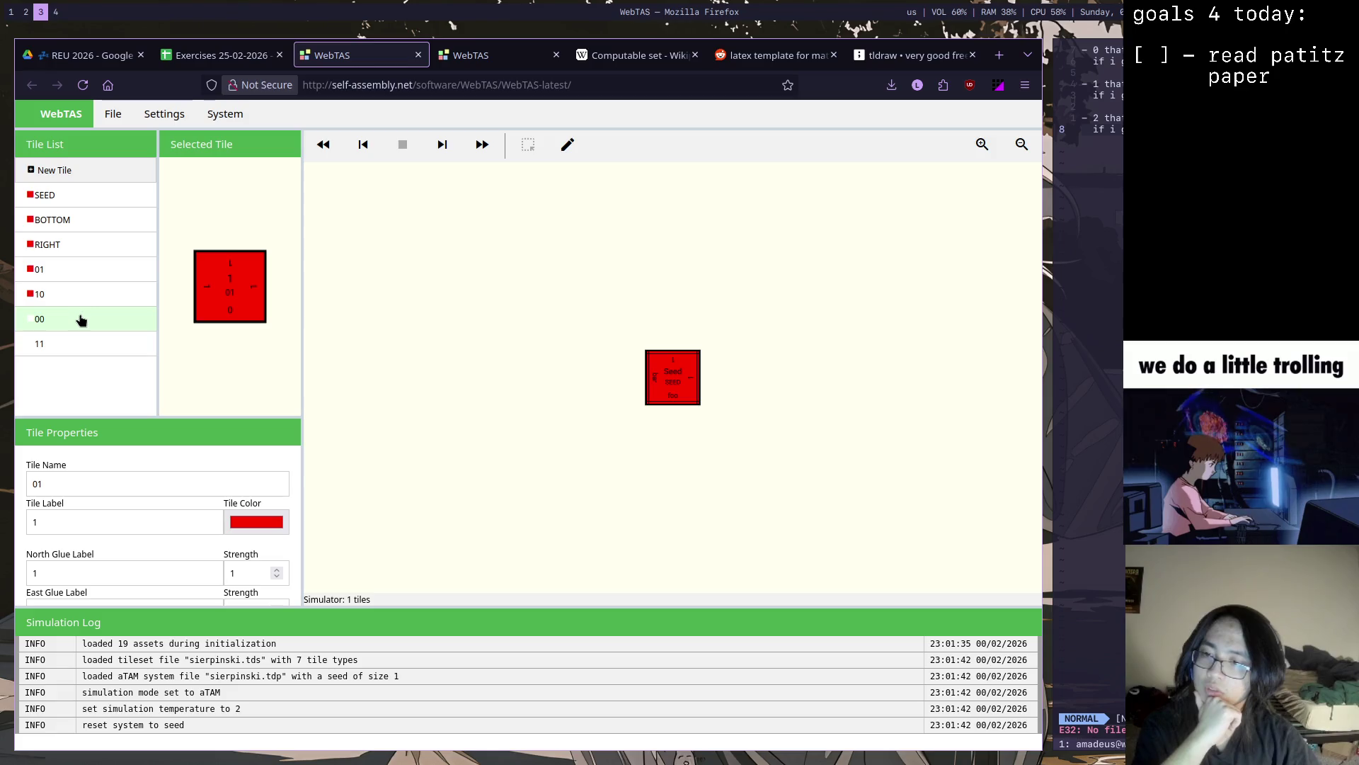
pyautogui.click(80, 320)
pyautogui.click(80, 269)
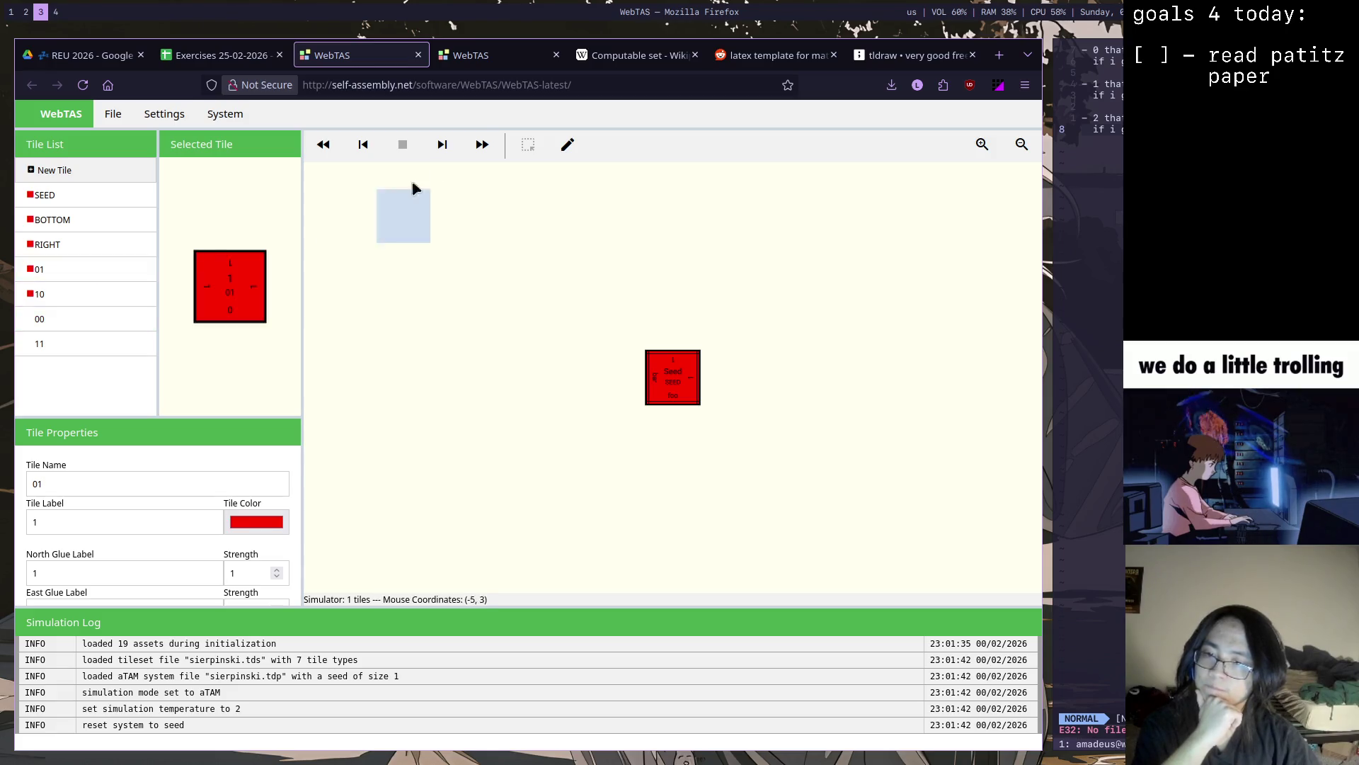
pyautogui.click(481, 56)
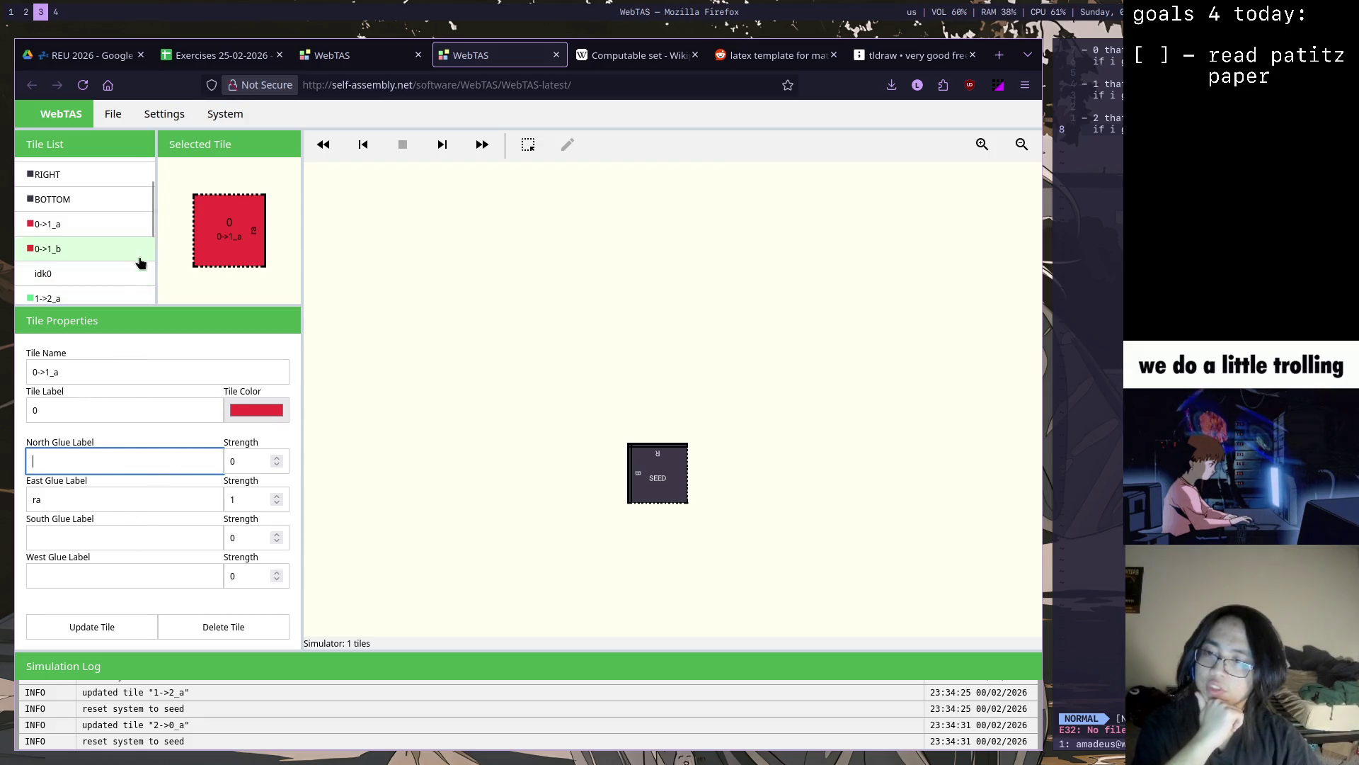
pyautogui.hotkey('ctrl', 'pageup')
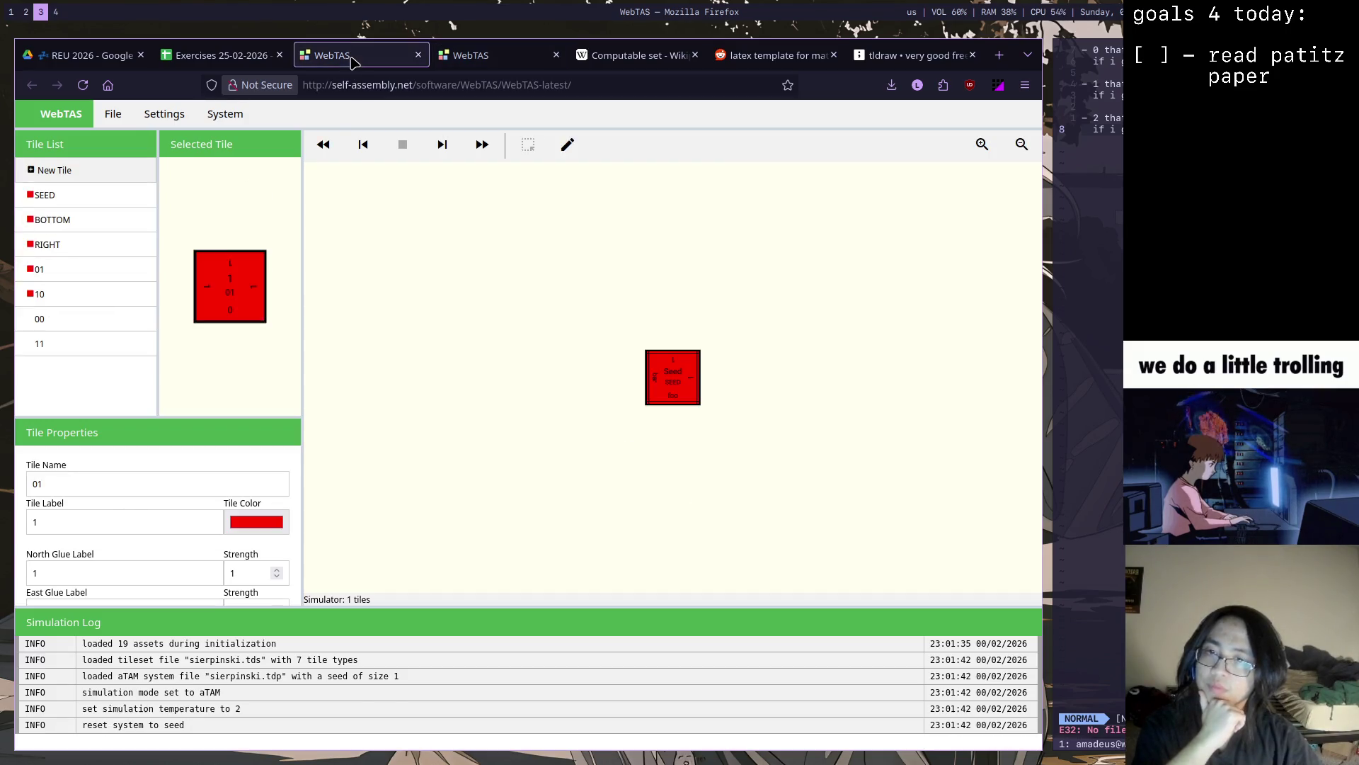
# After checking Sierpinski tiles 00 and 01, save 0->1_a with north glue 0 at strength 1
pyautogui.click(85, 326)
pyautogui.click(103, 268)
pyautogui.click(467, 54)
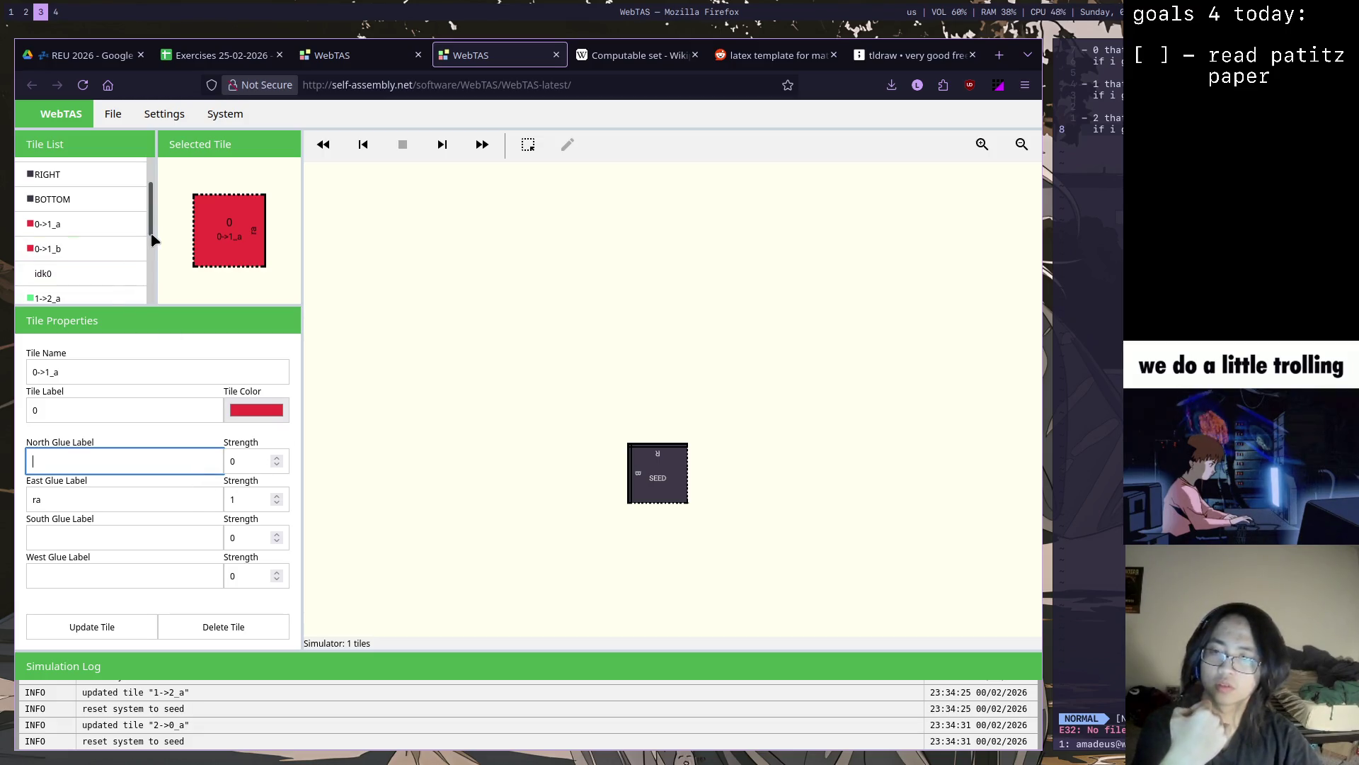
pyautogui.write('0')
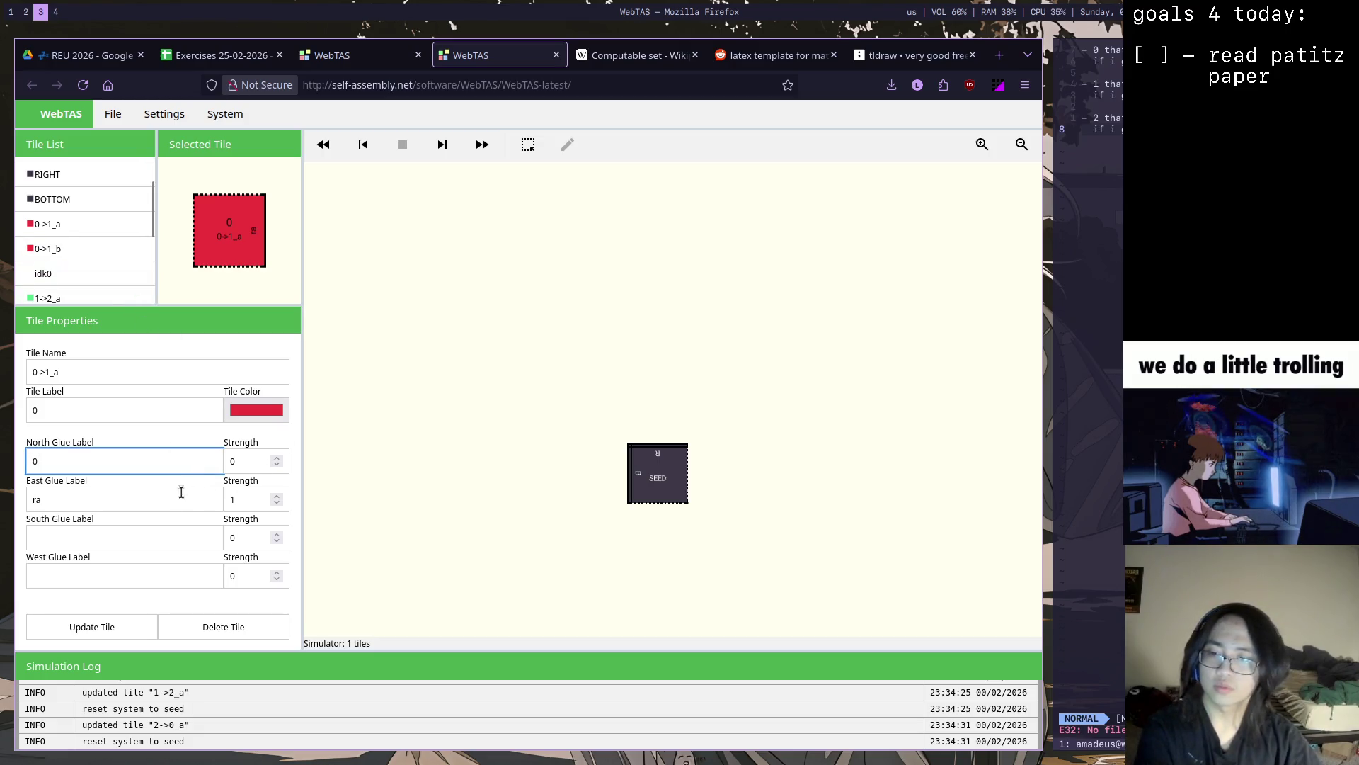
pyautogui.click(121, 632)
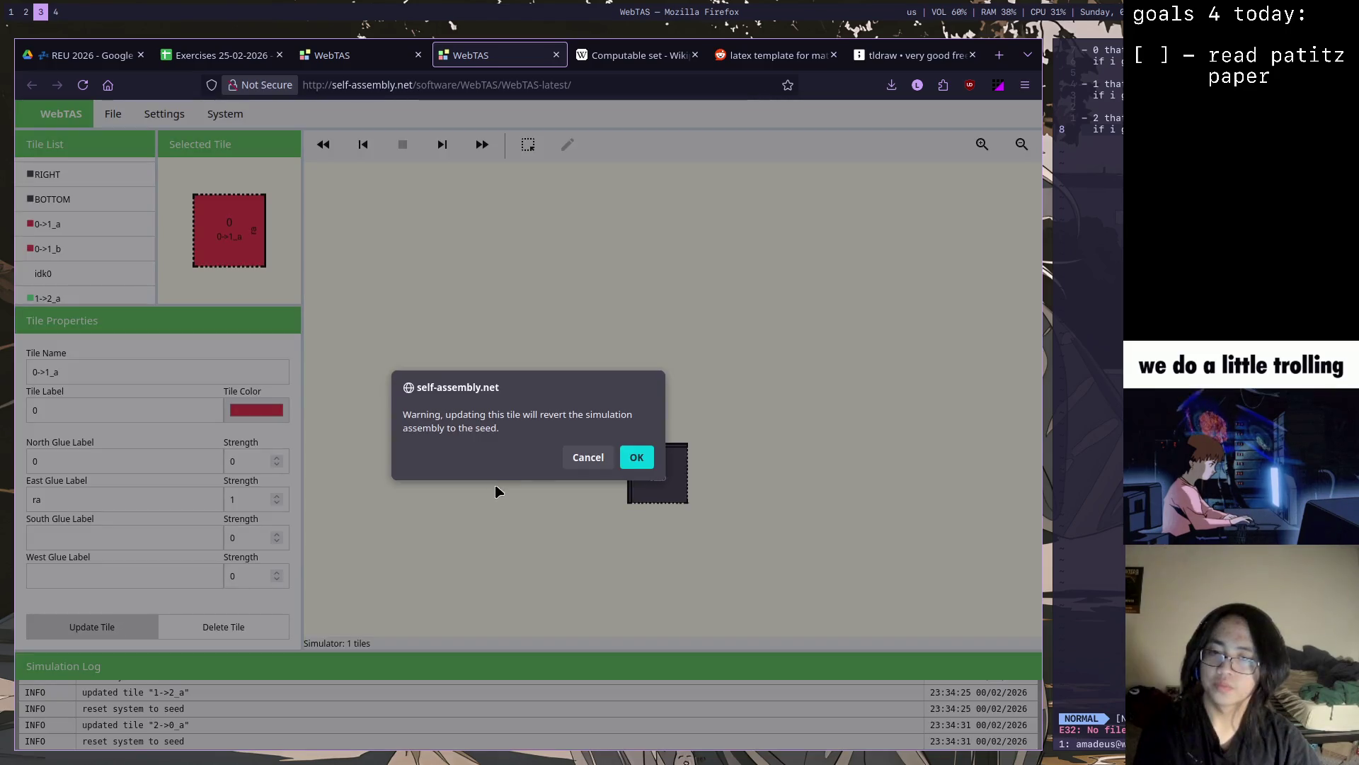
pyautogui.click(583, 457)
pyautogui.click(92, 626)
pyautogui.click(637, 468)
pyautogui.scroll(-1, 152, 216)
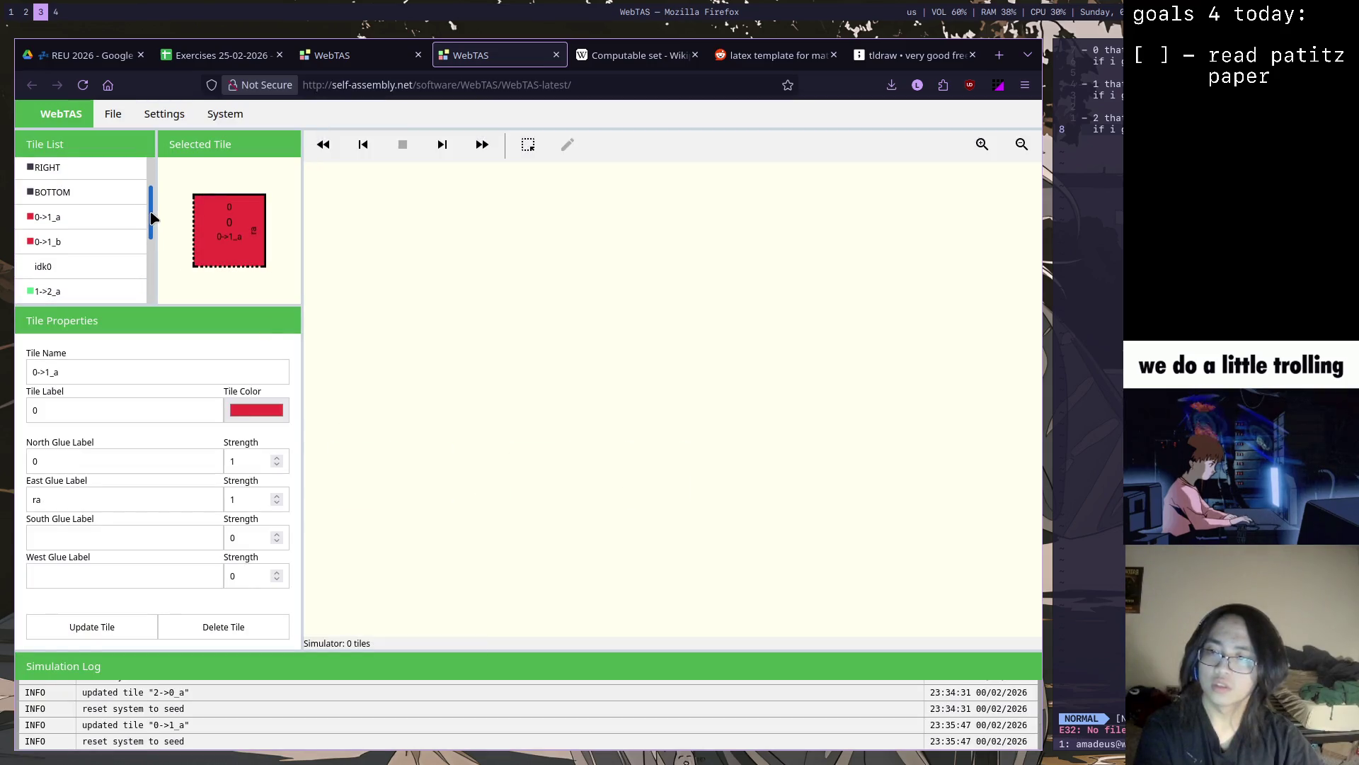
pyautogui.moveTo(153, 218); pyautogui.dragTo(149, 234)
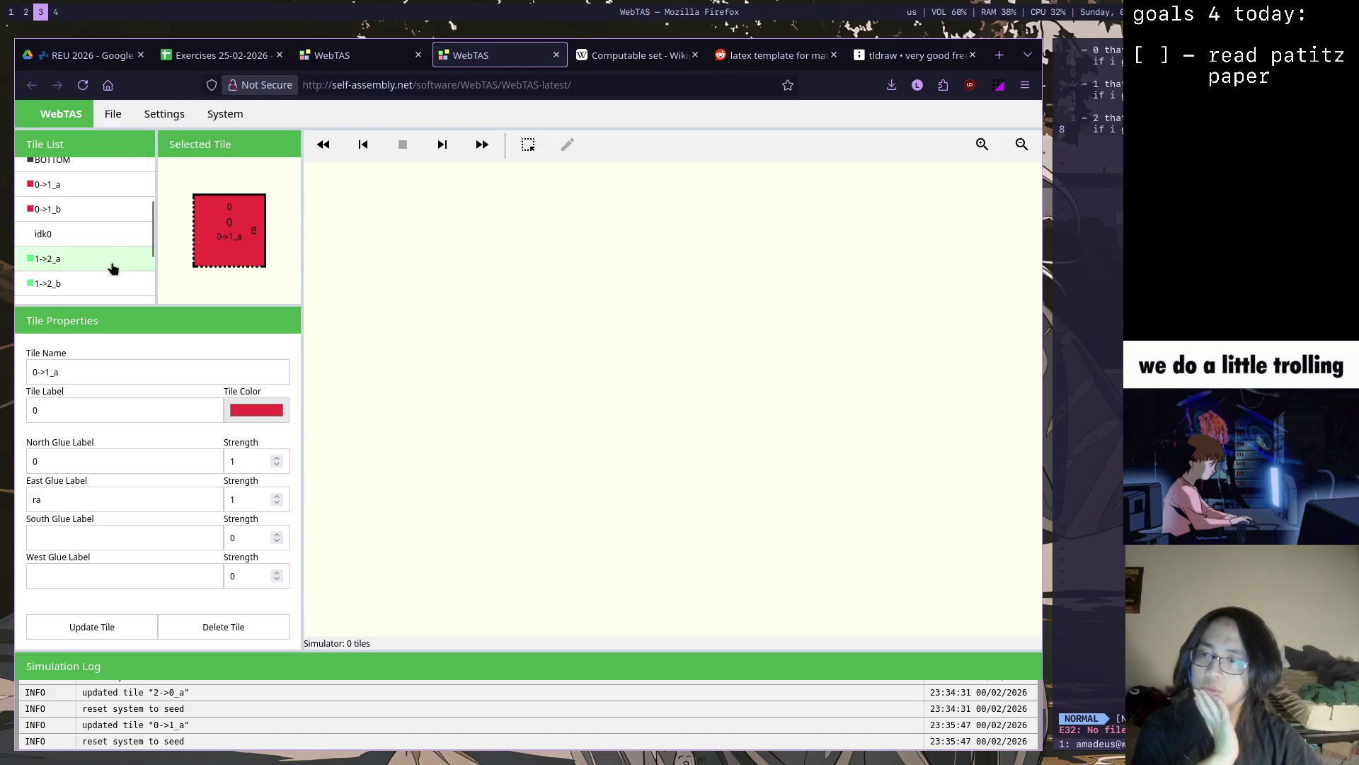
# Give 1->2_a north glue 1 and south glue 0, each at strength 1, and save it
pyautogui.click(108, 271)
pyautogui.click(103, 461)
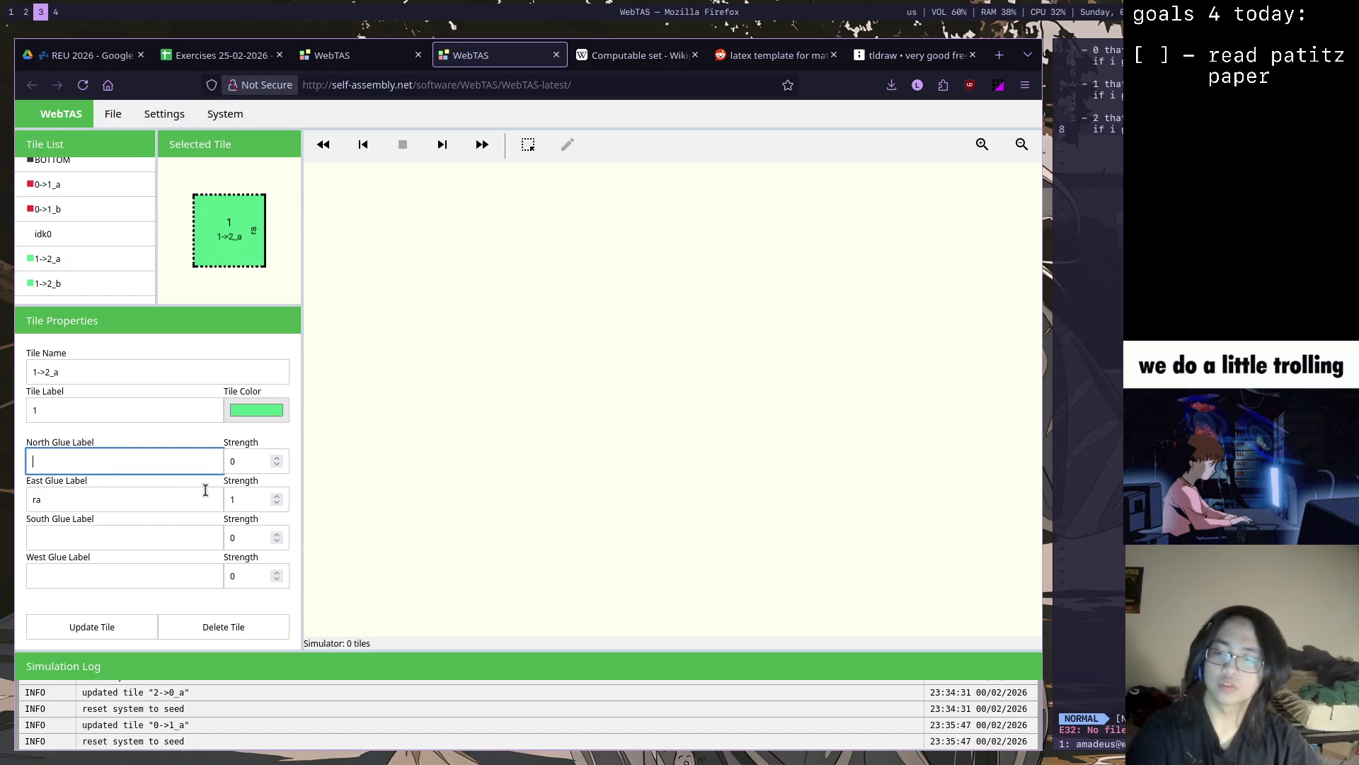
pyautogui.click(159, 538)
pyautogui.write('0')
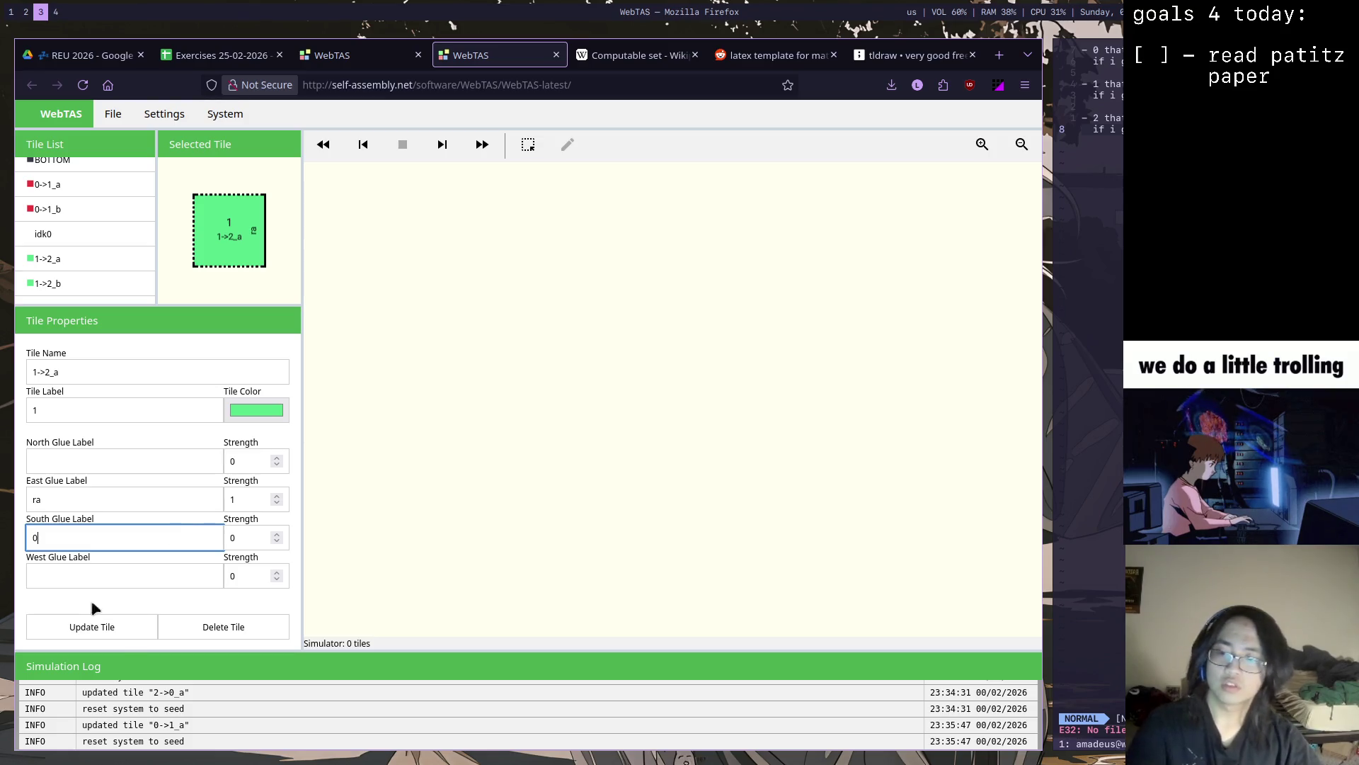
pyautogui.click(118, 458)
pyautogui.write('1')
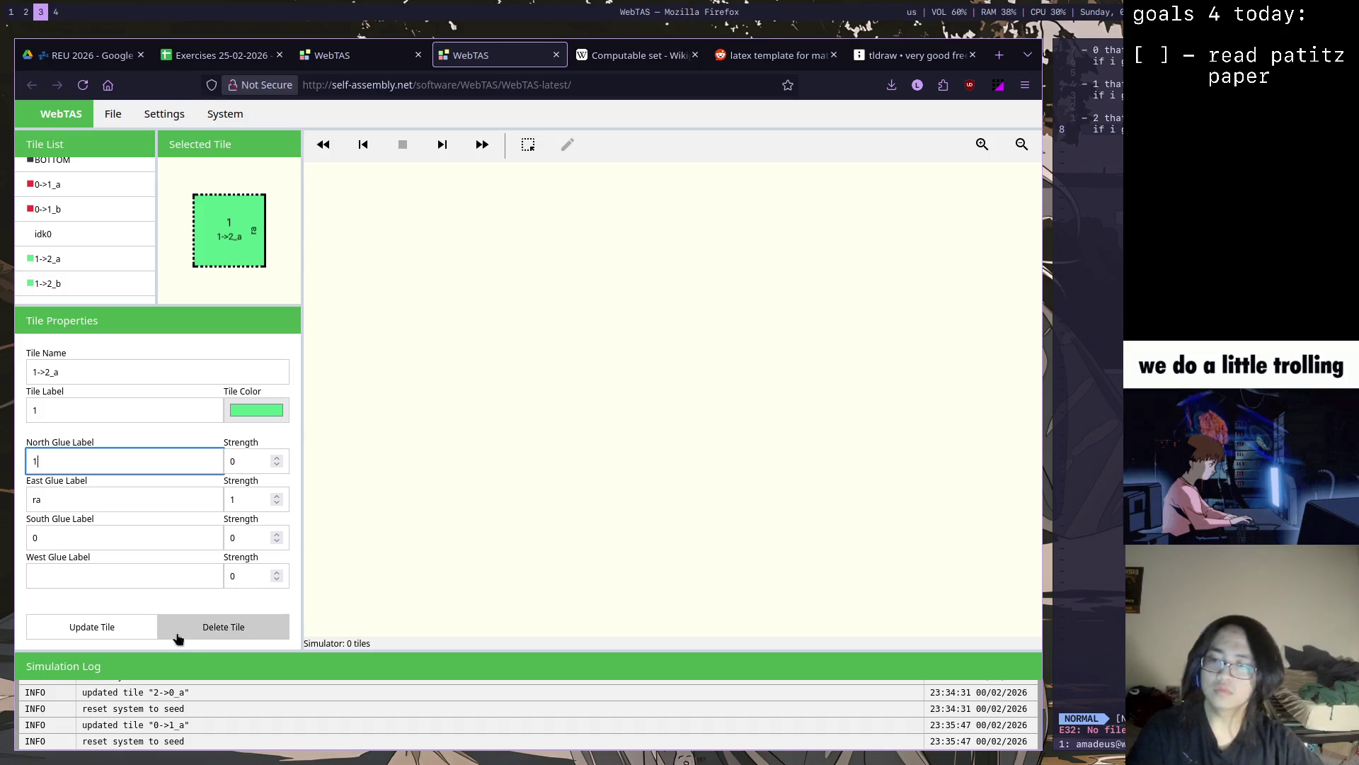
pyautogui.click(122, 631)
pyautogui.click(640, 455)
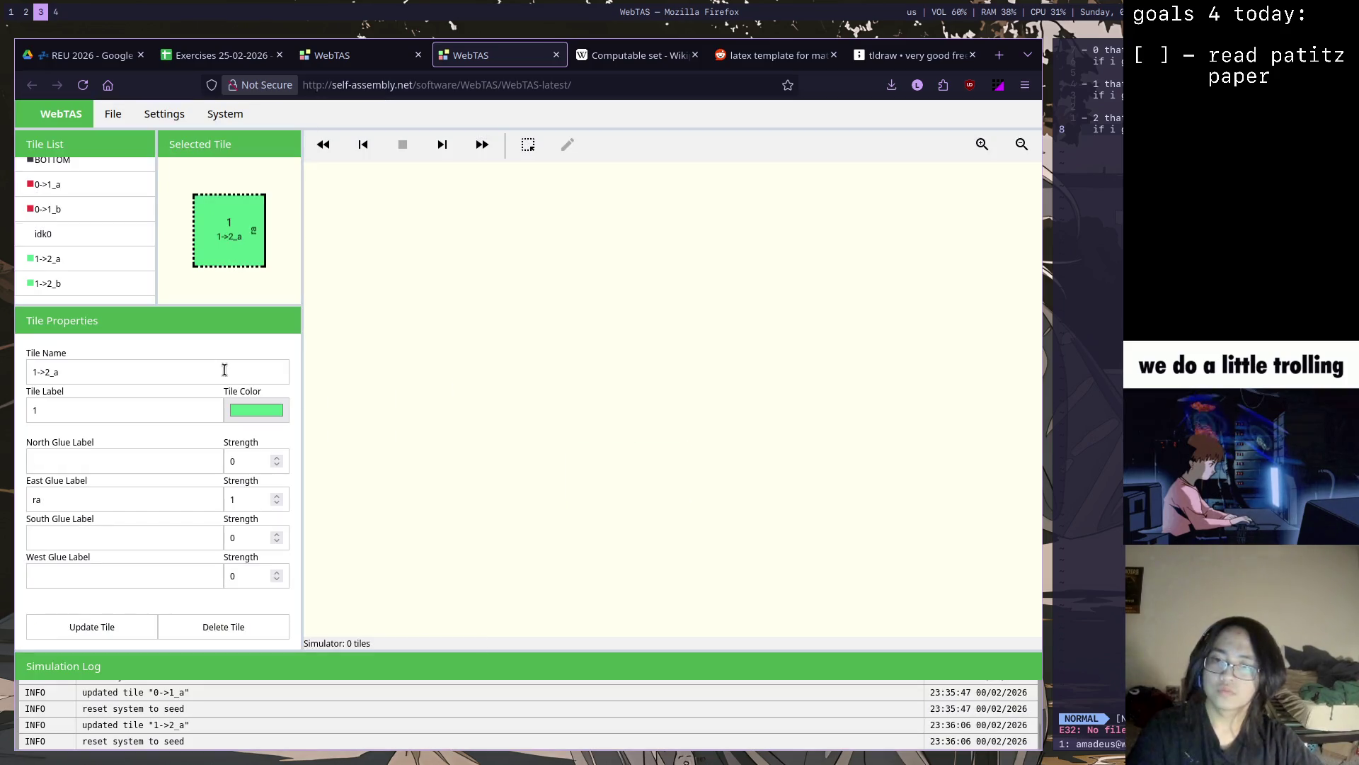
pyautogui.click(137, 465)
pyautogui.click(94, 536)
pyautogui.write('0')
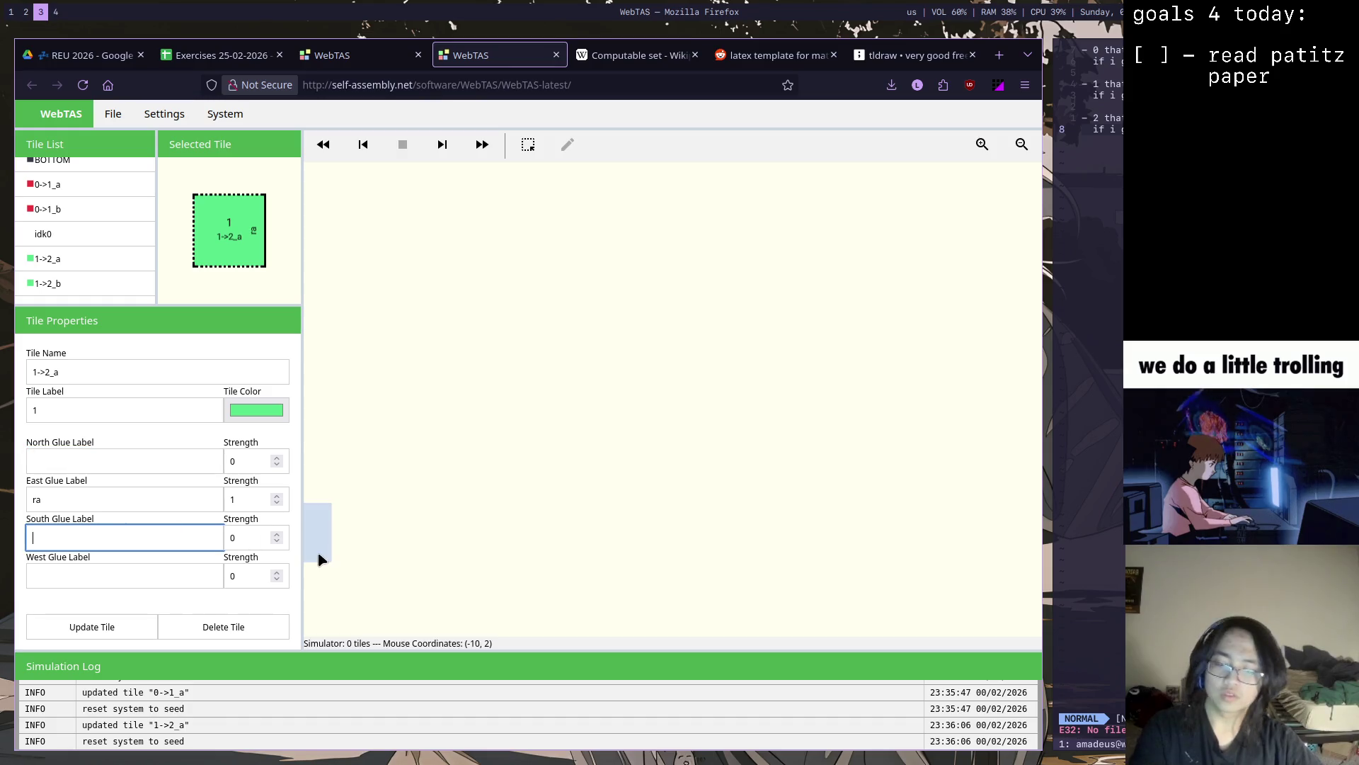
pyautogui.click(176, 463)
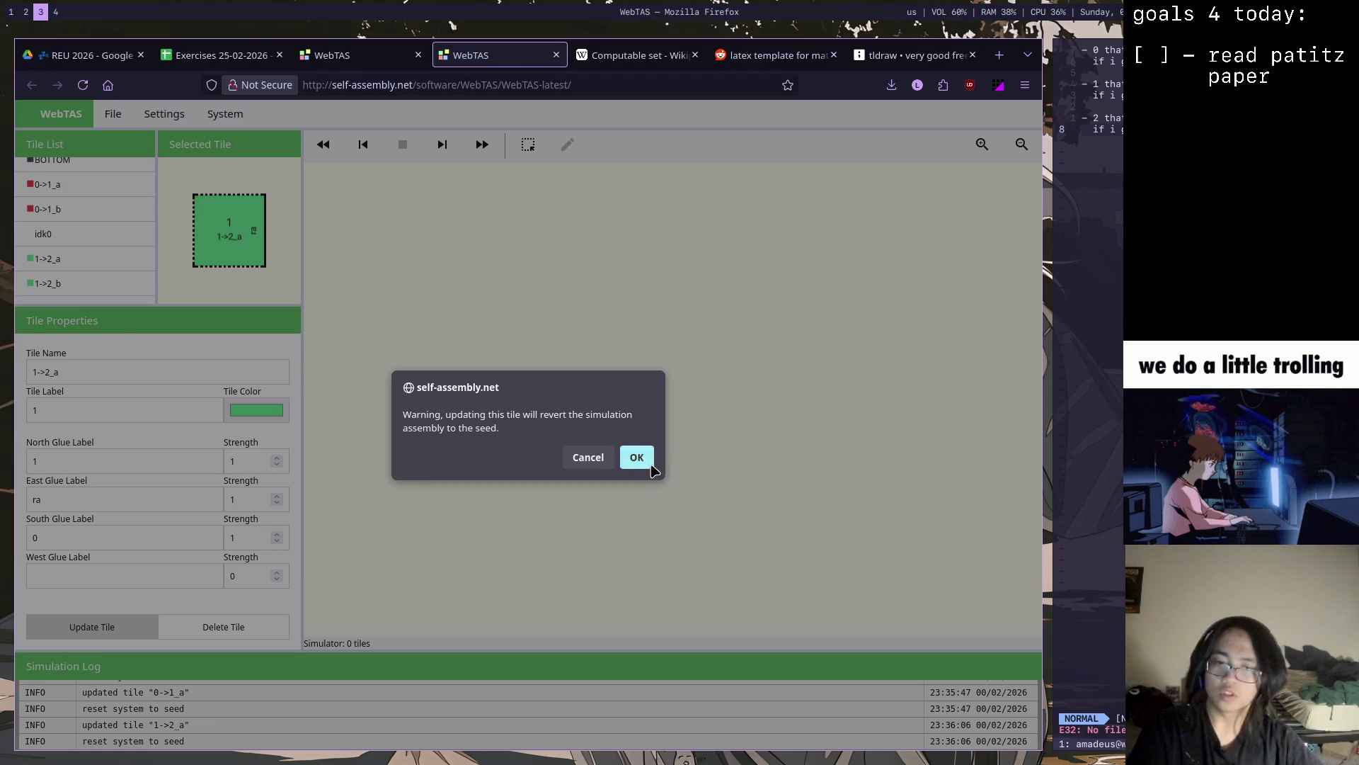
pyautogui.click(635, 457)
pyautogui.scroll(-1, 157, 266)
pyautogui.scroll(-2, 153, 272)
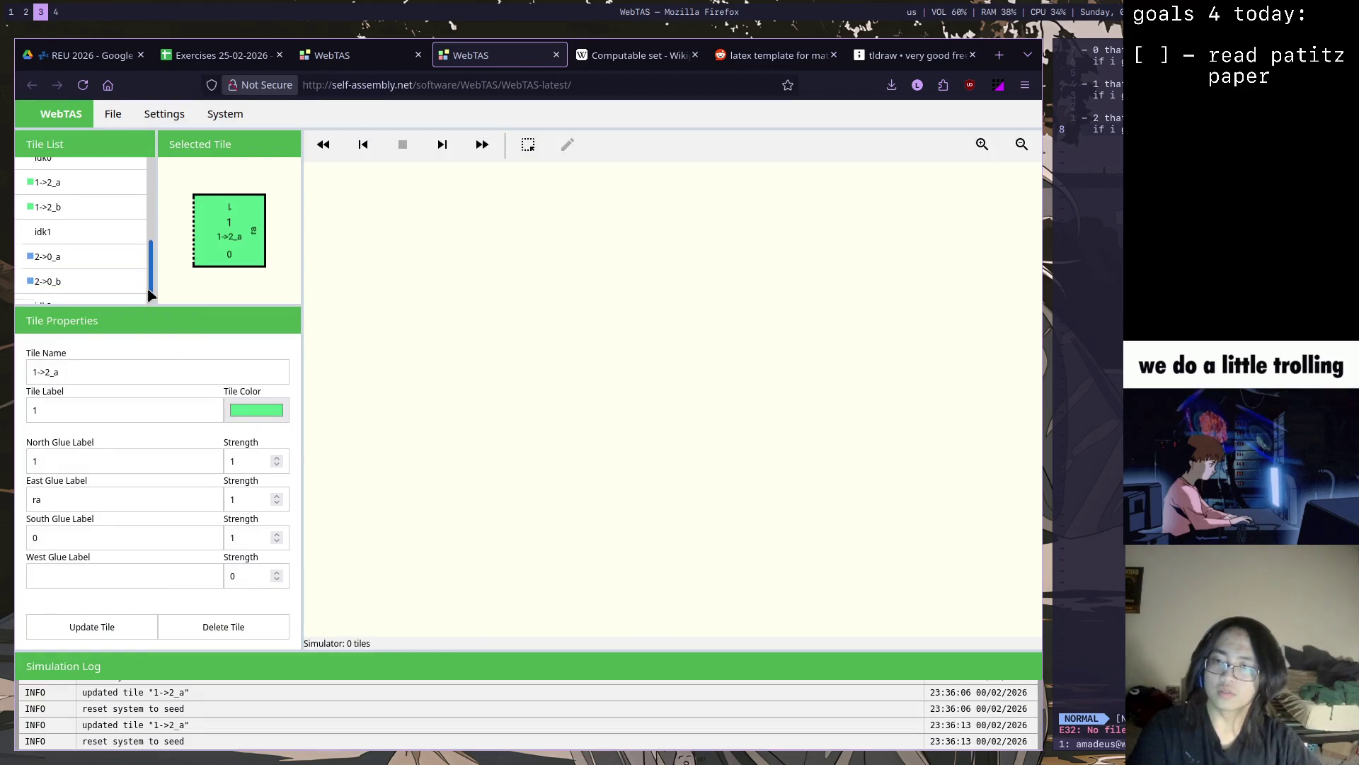
# Save 2->0_a with north glue 2 and south glue 1, both at strength 1, accepting the reset warnings
pyautogui.click(107, 256)
pyautogui.click(136, 464)
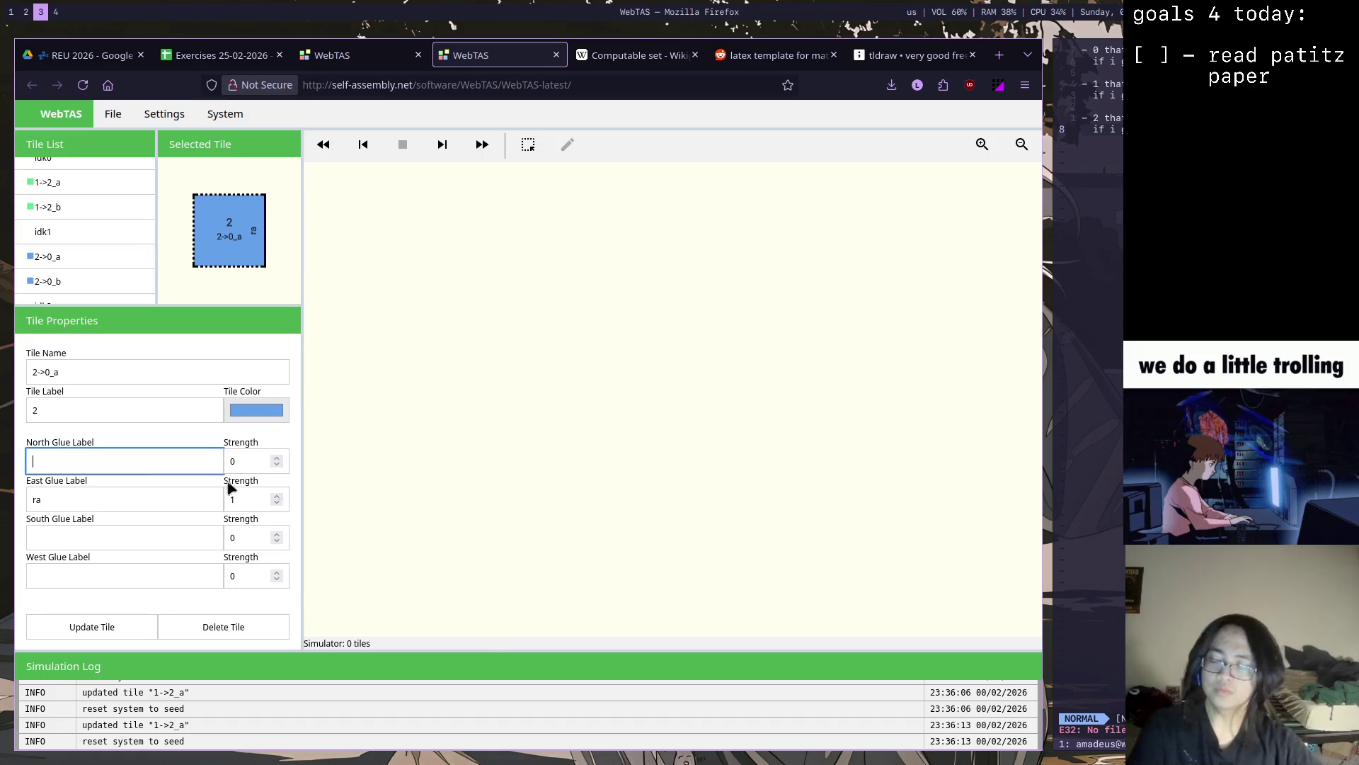
pyautogui.click(155, 528)
pyautogui.write('0')
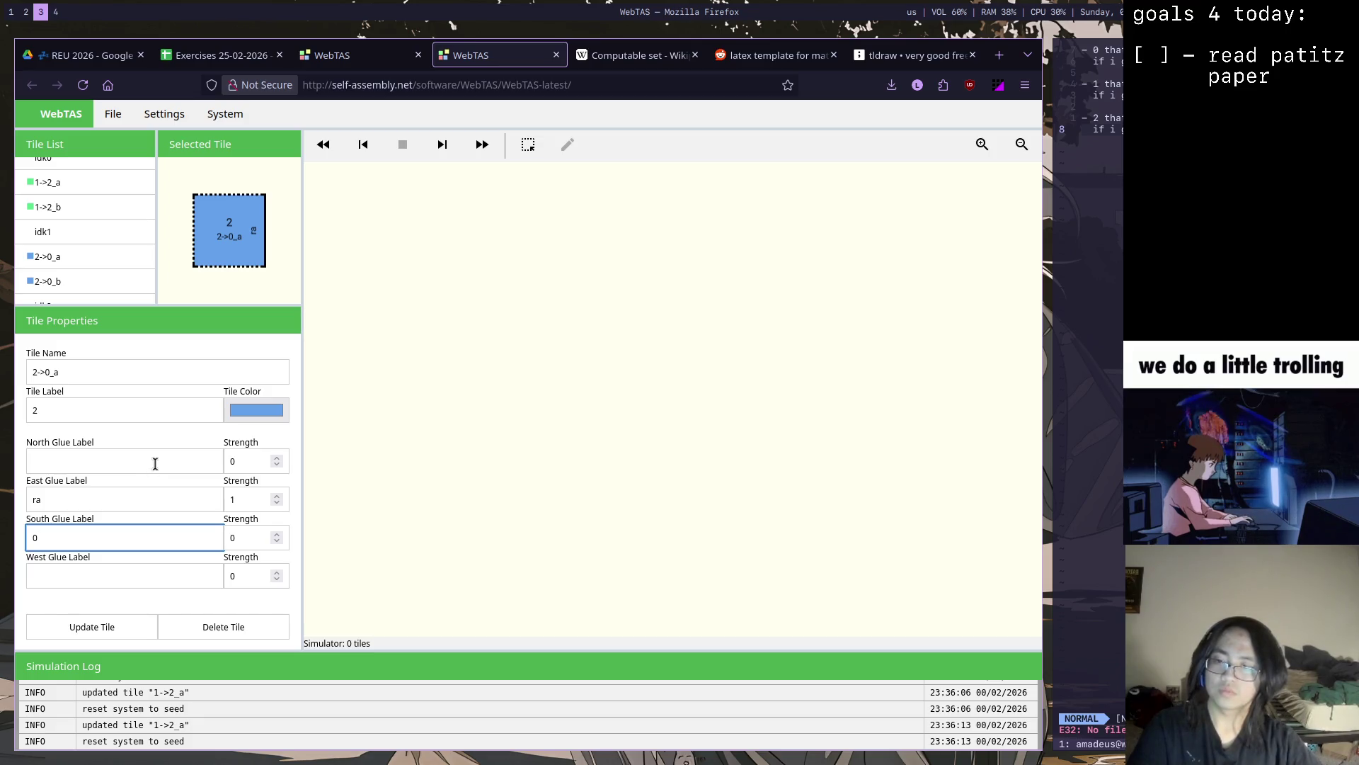
pyautogui.click(162, 461)
pyautogui.click(126, 635)
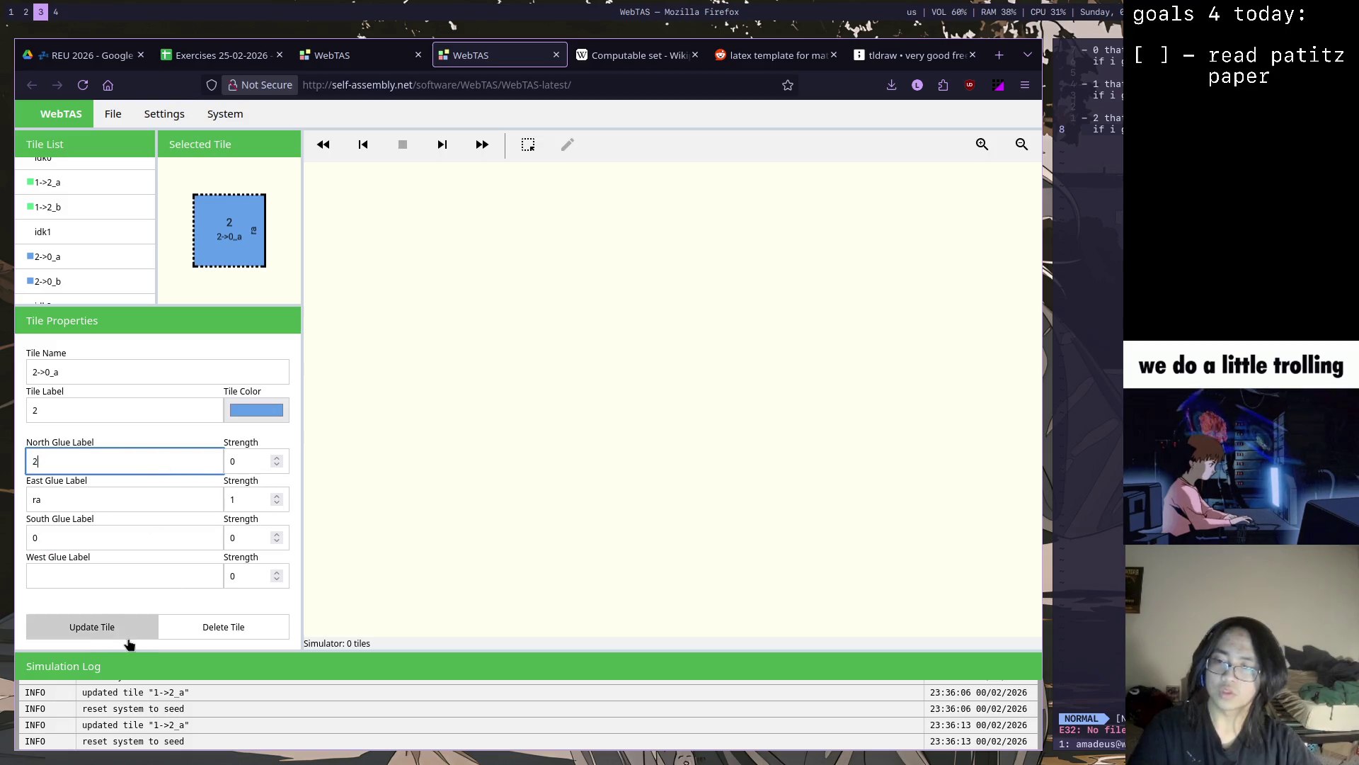
pyautogui.click(637, 457)
pyautogui.click(155, 464)
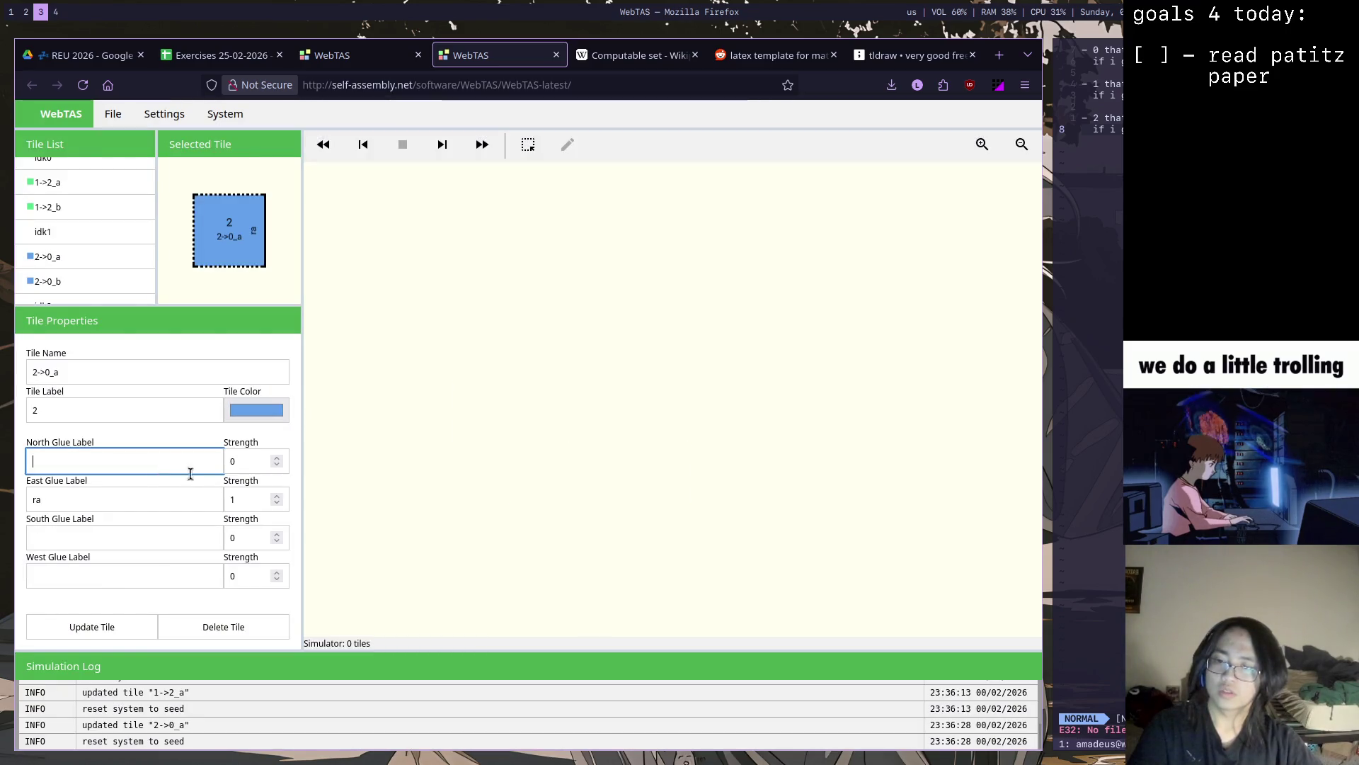
pyautogui.click(166, 540)
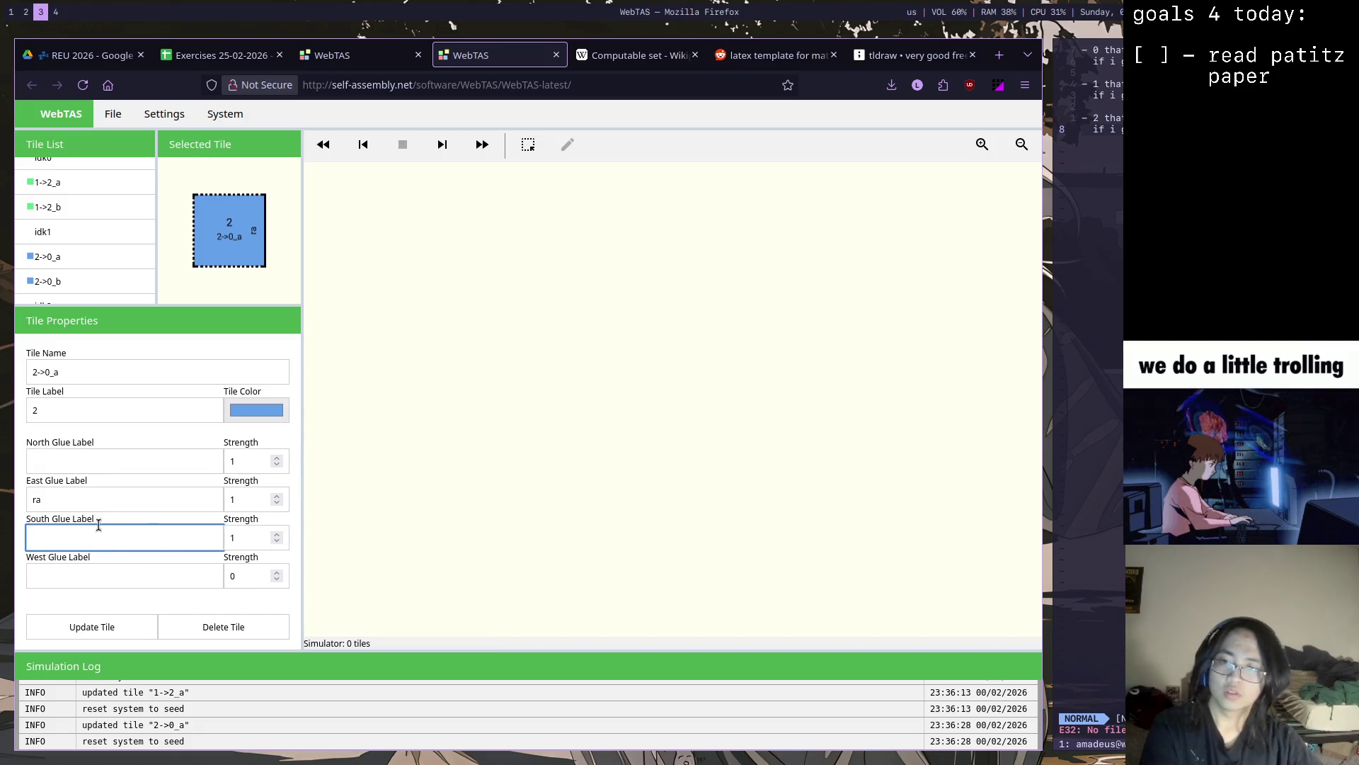
pyautogui.write('1')
pyautogui.click(100, 457)
pyautogui.write('2')
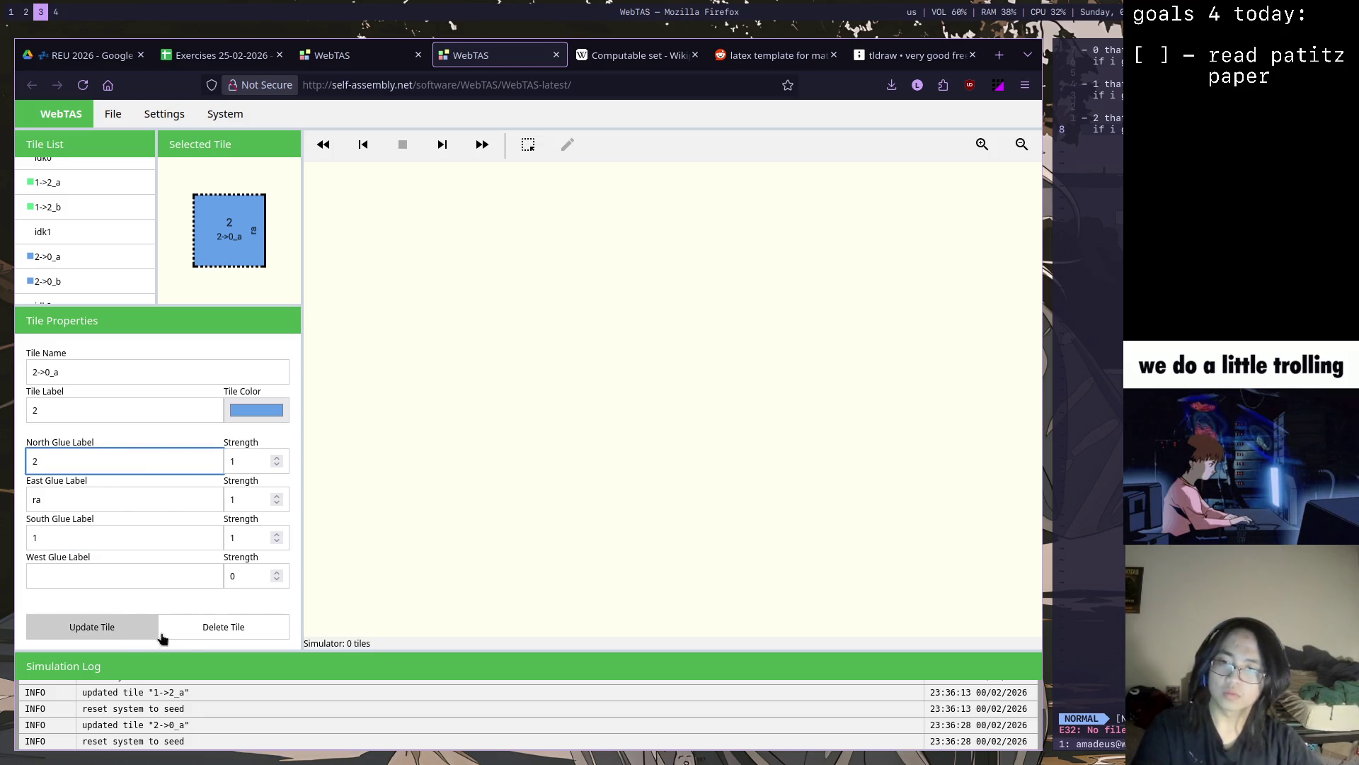
pyautogui.click(136, 627)
pyautogui.click(638, 456)
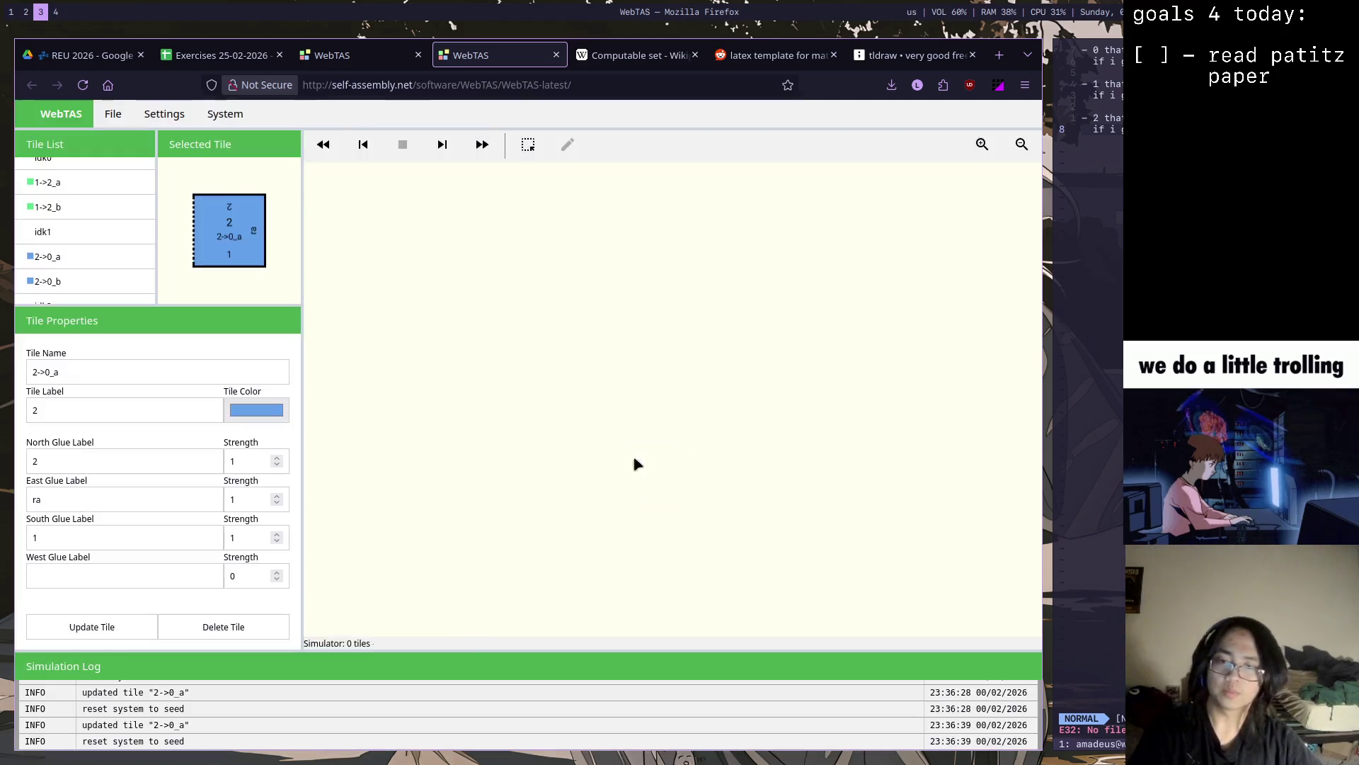
pyautogui.moveTo(152, 249); pyautogui.dragTo(153, 213)
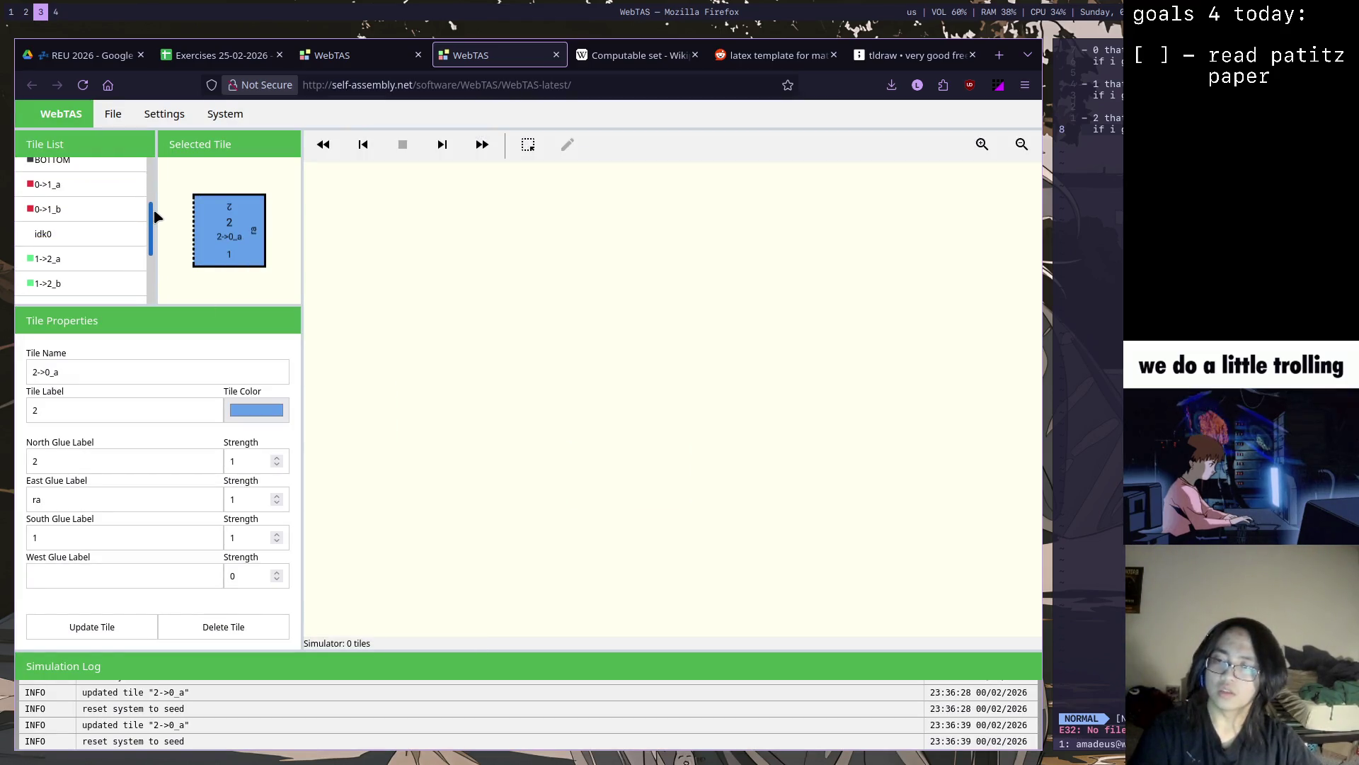
# Change the BOTTOM tile's north glue label to 0 and save it
pyautogui.click(109, 192)
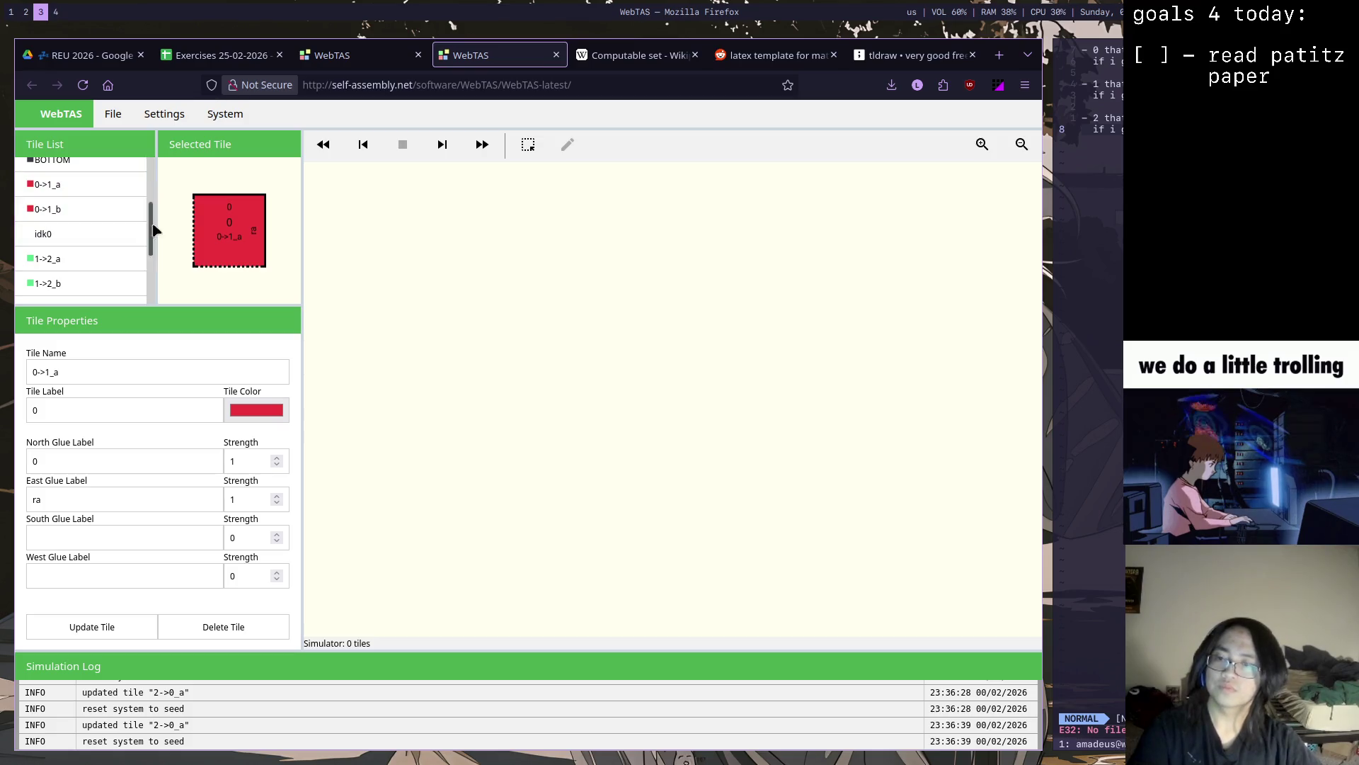
pyautogui.moveTo(153, 223); pyautogui.dragTo(154, 175)
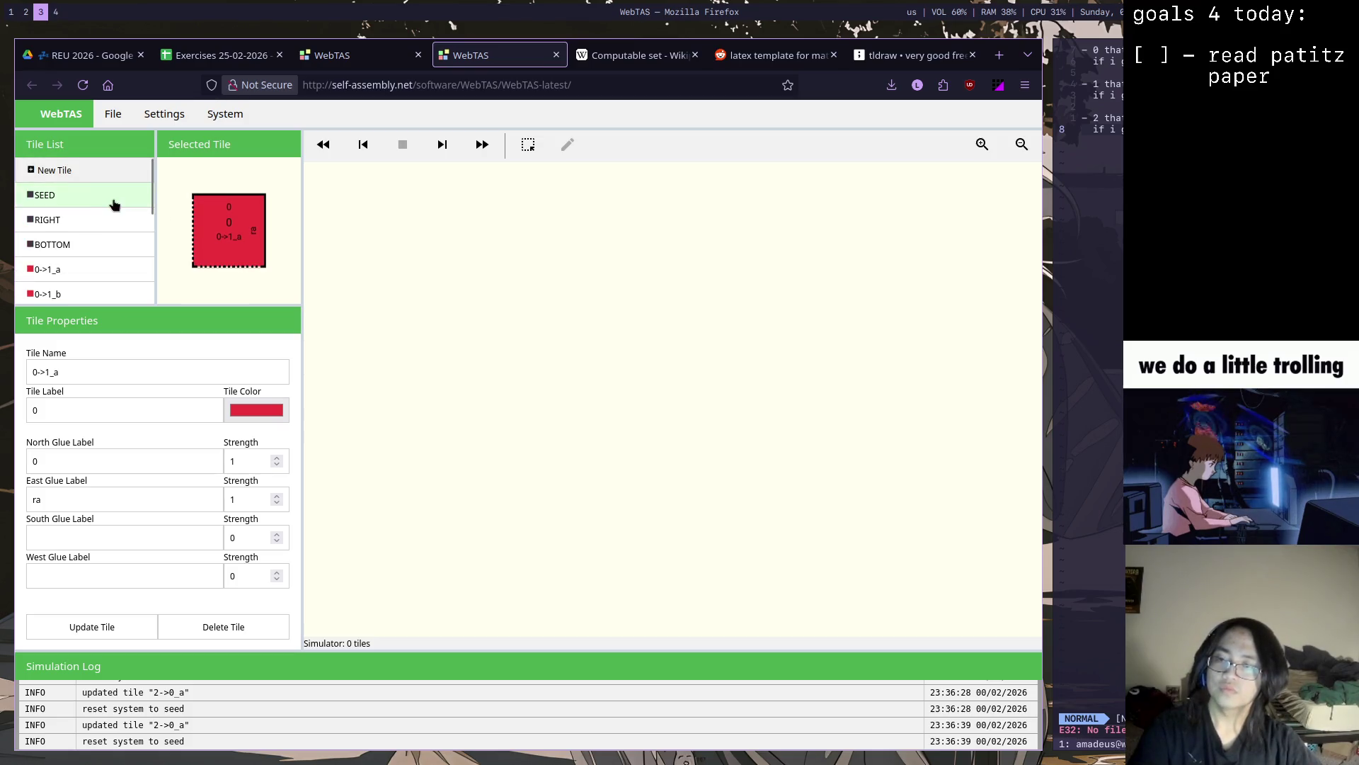
pyautogui.click(95, 247)
pyautogui.doubleClick(112, 462)
pyautogui.write('0')
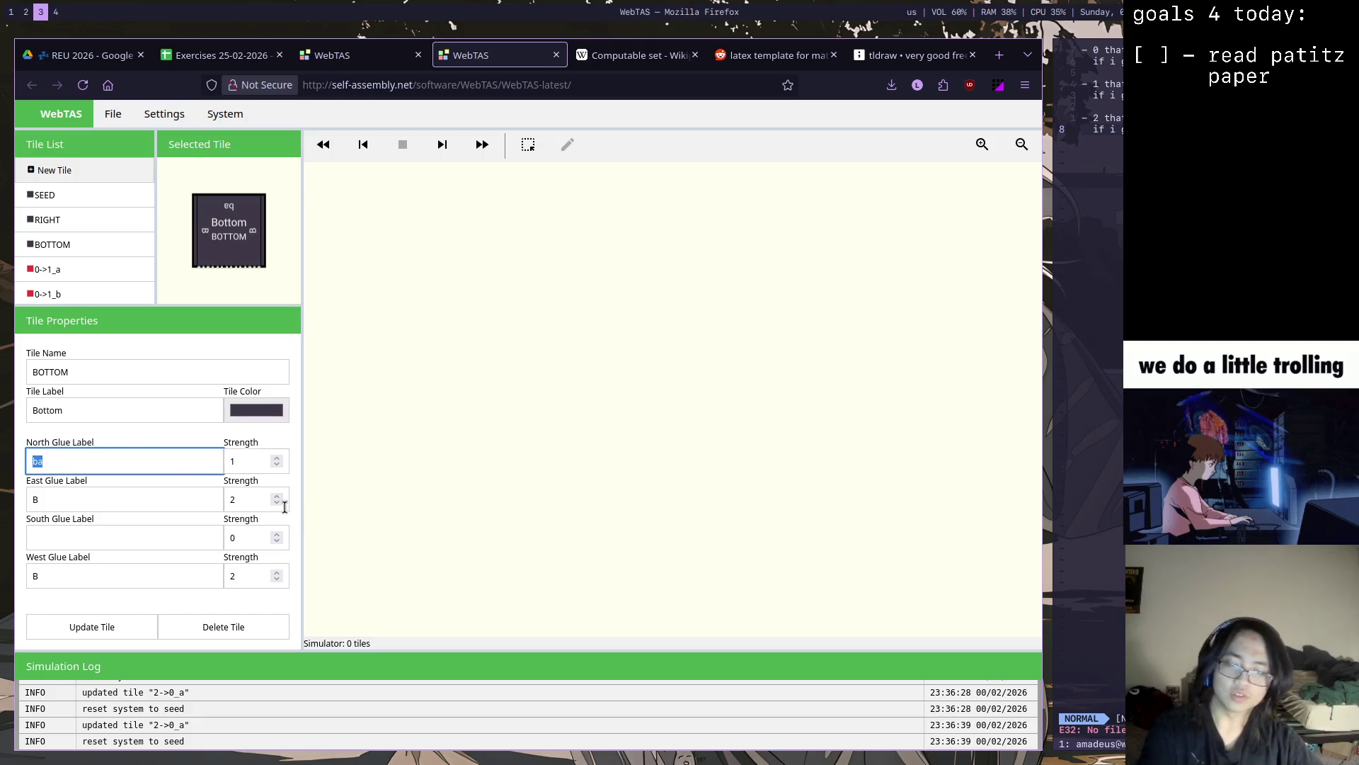
pyautogui.click(94, 624)
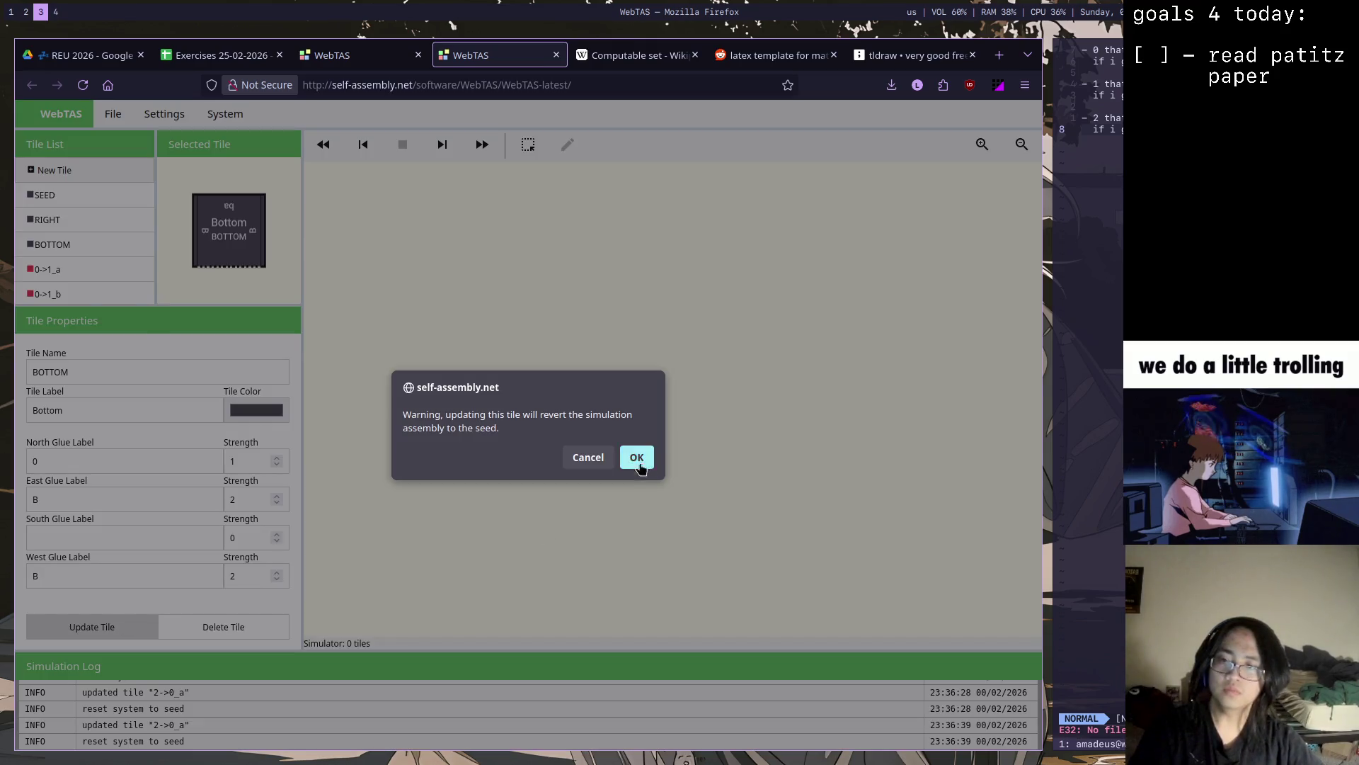
pyautogui.click(640, 461)
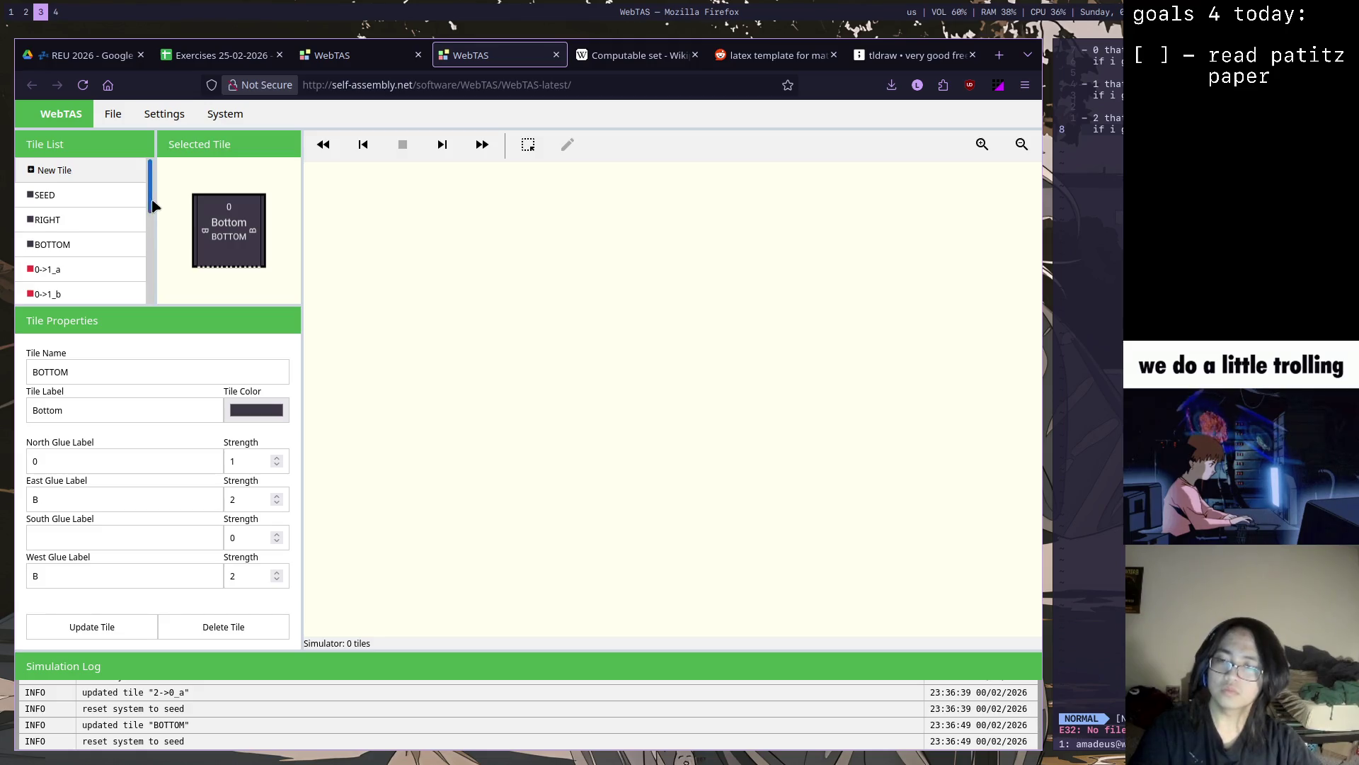
pyautogui.scroll(-1, 152, 206)
# Give 0->1_a a south glue 2 at strength 1 and save, then view RIGHT in the Sierpinski set
pyautogui.click(138, 224)
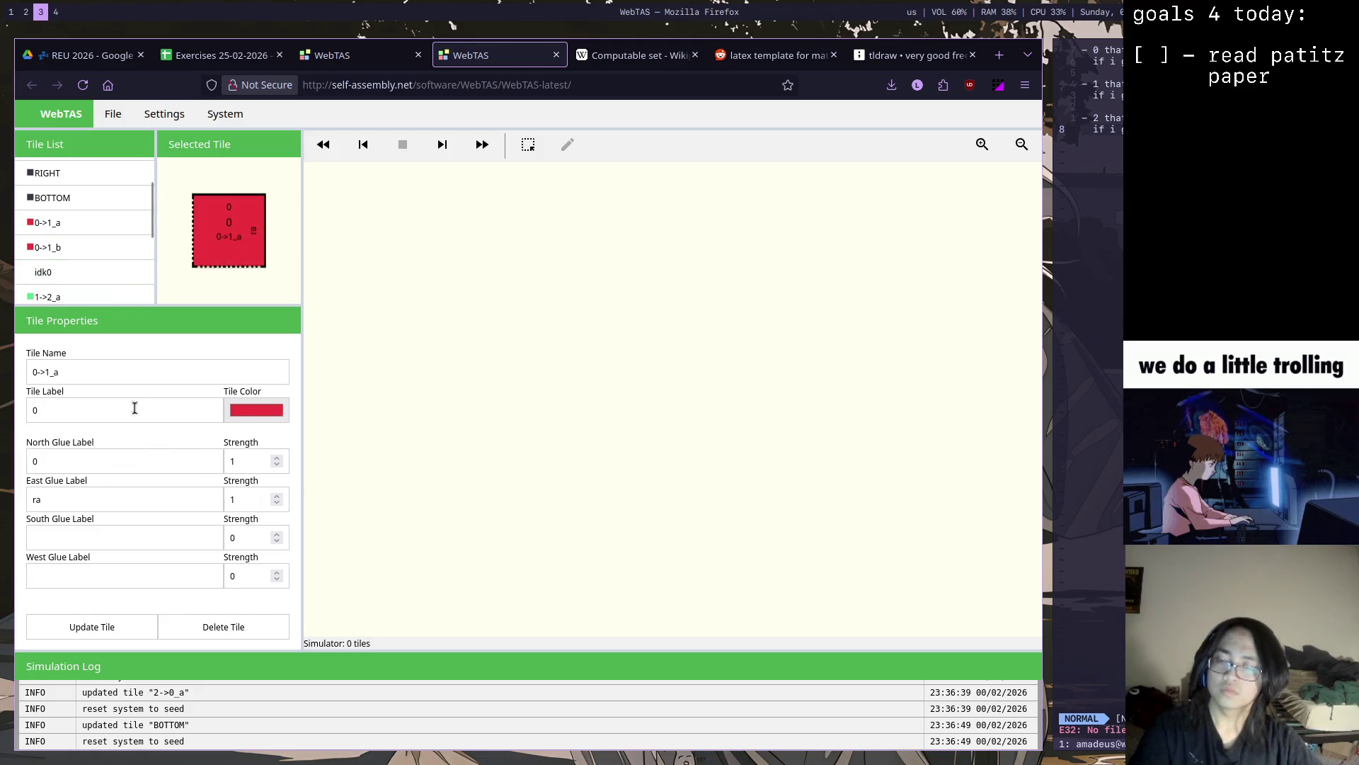
pyautogui.scroll(-3, 153, 223)
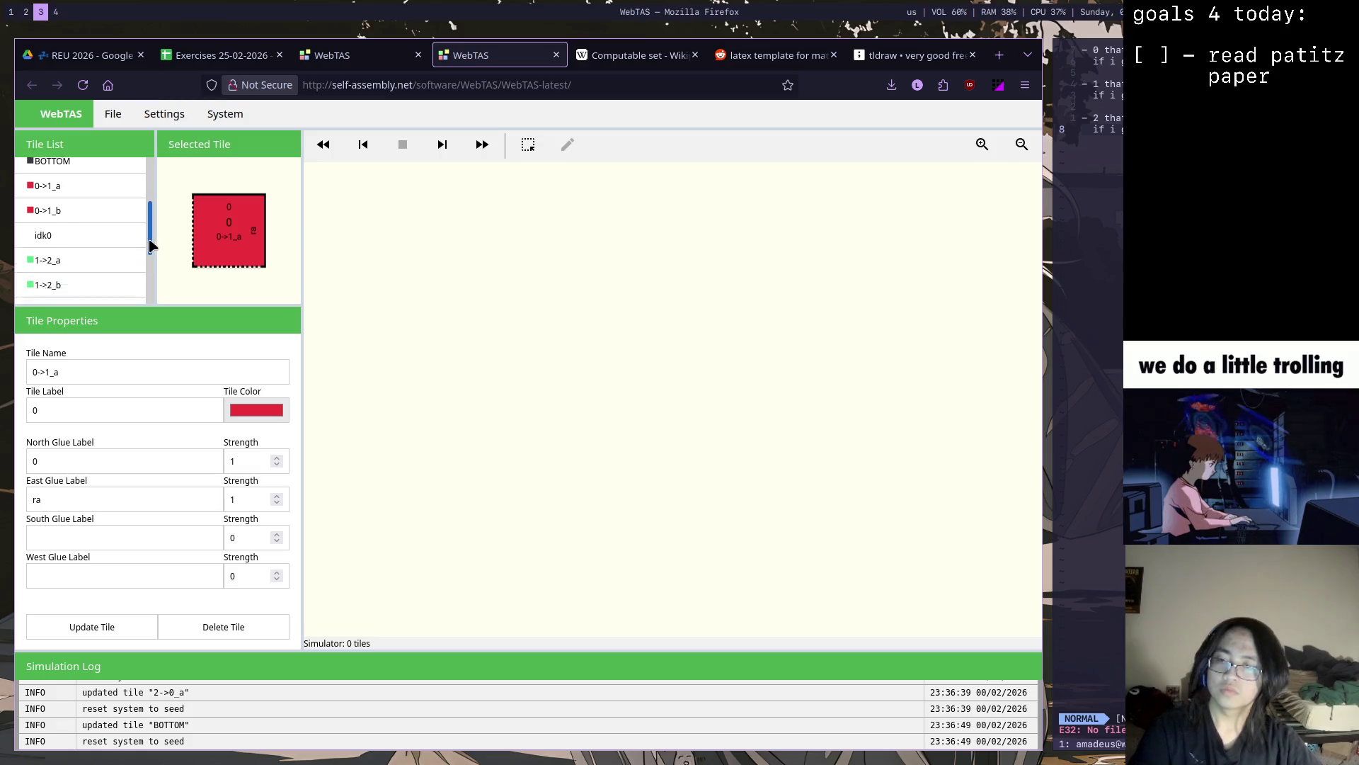
pyautogui.click(129, 295)
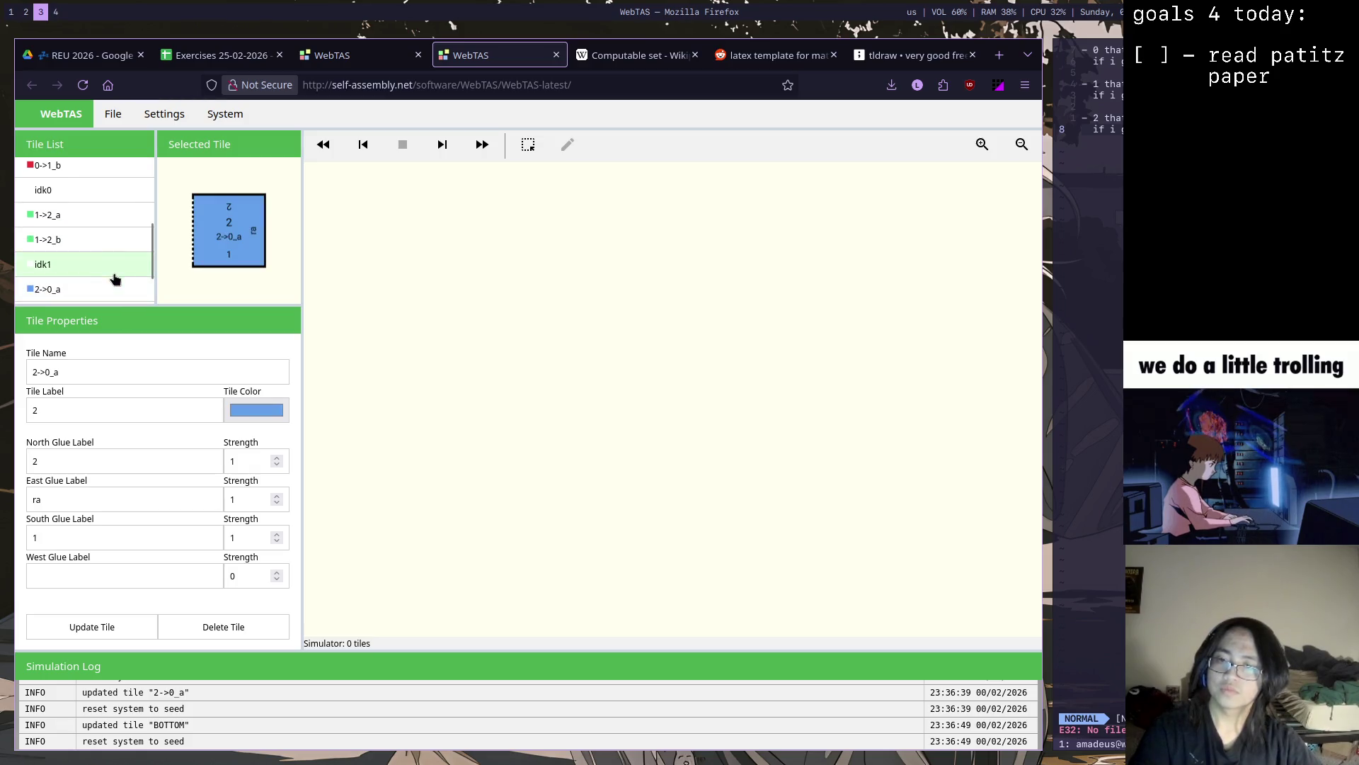
pyautogui.scroll(2, 153, 240)
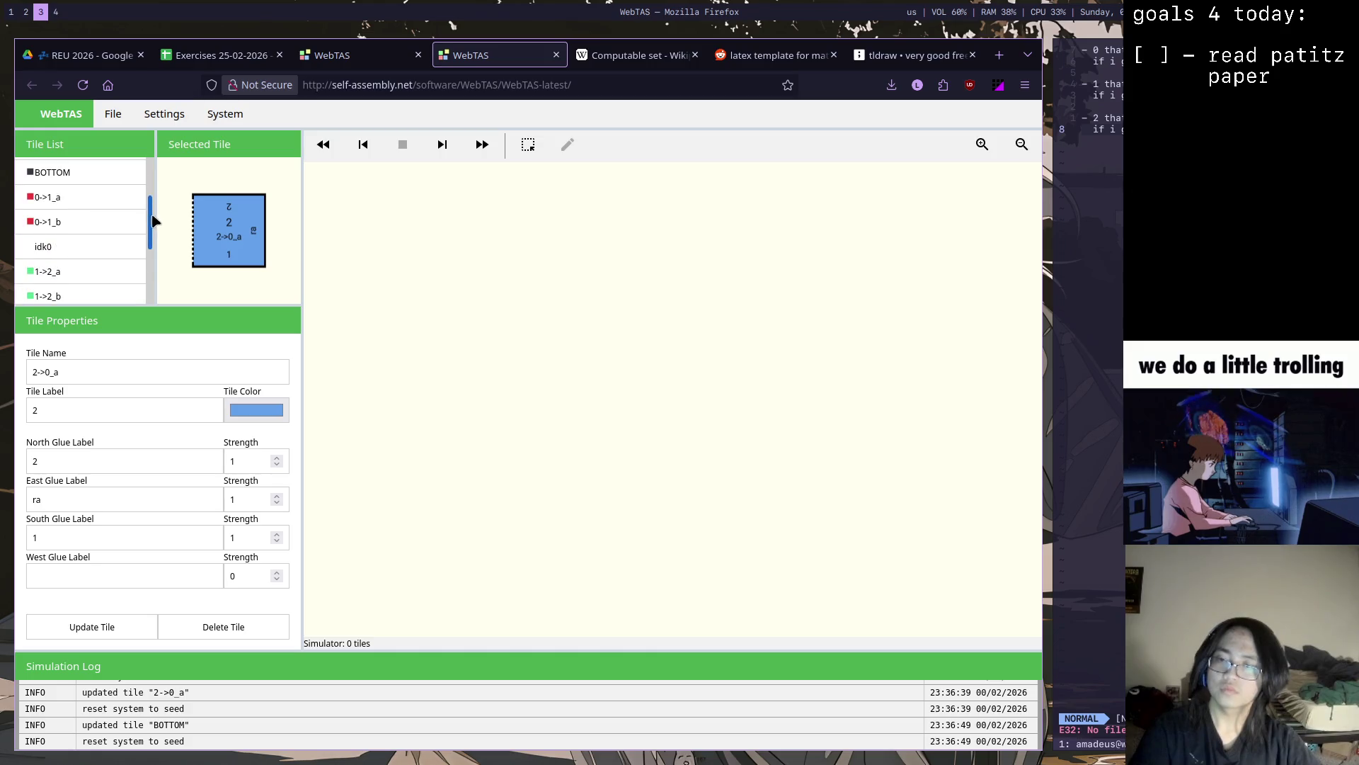
pyautogui.click(97, 200)
pyautogui.moveTo(152, 232); pyautogui.dragTo(152, 225)
pyautogui.click(123, 540)
pyautogui.write('2')
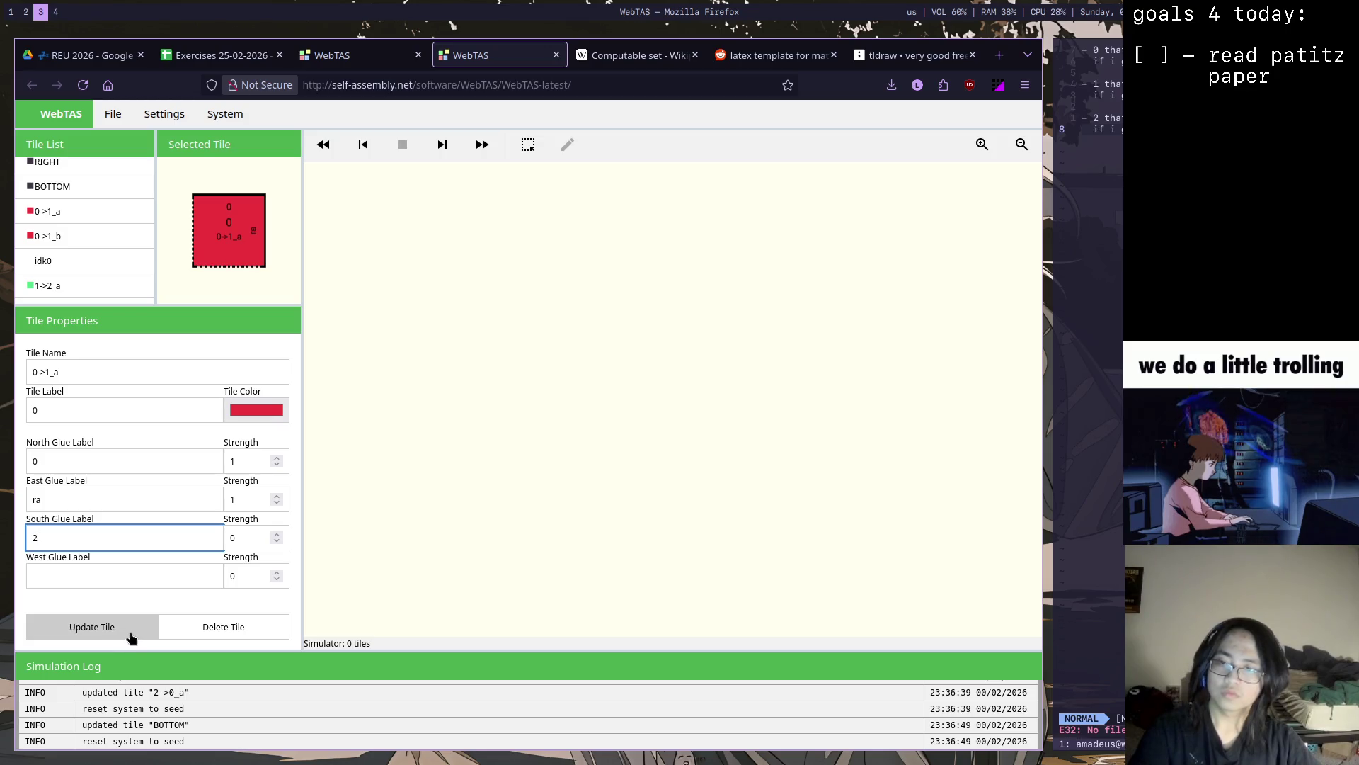
pyautogui.click(131, 637)
pyautogui.click(639, 458)
pyautogui.click(207, 540)
pyautogui.click(278, 534)
pyautogui.click(92, 626)
pyautogui.click(638, 467)
pyautogui.click(404, 53)
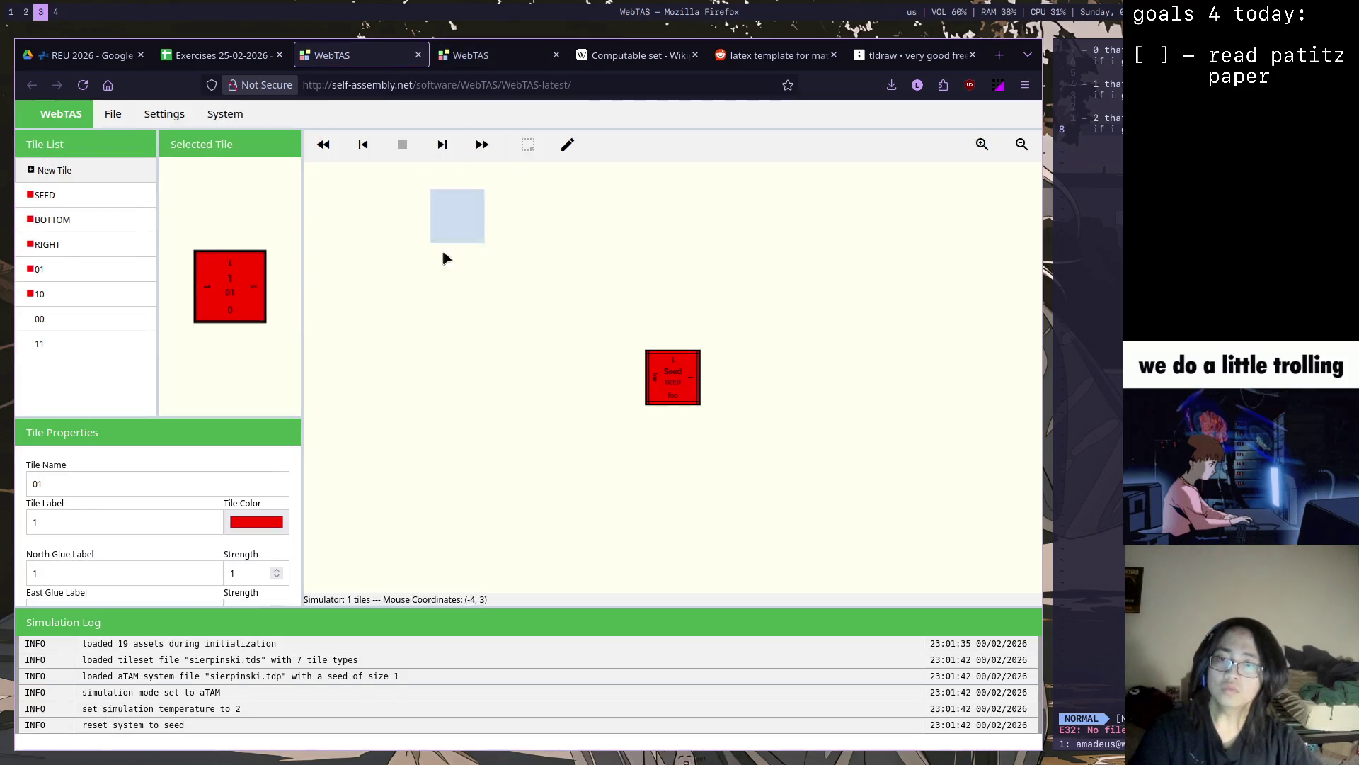
pyautogui.click(95, 245)
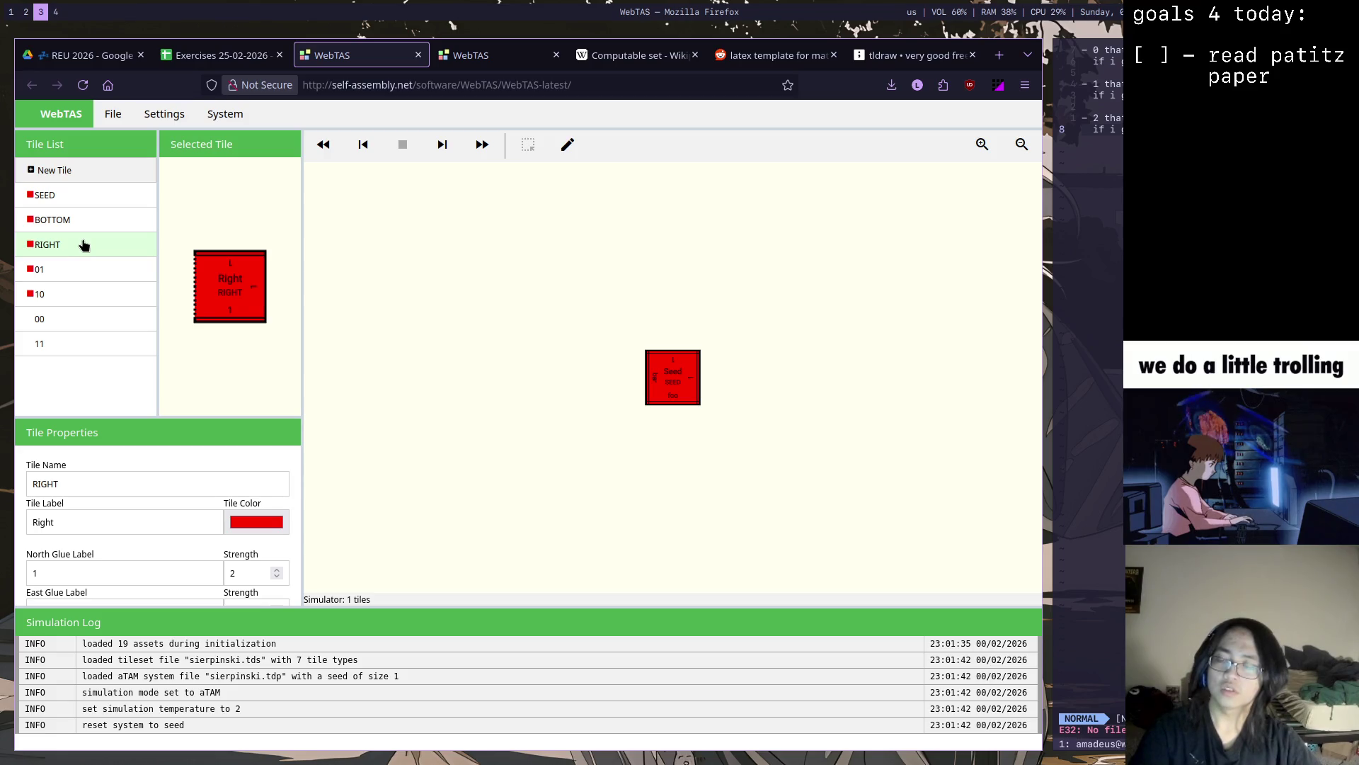
# Compare the BOTTOM, RIGHT and 01 tiles' glues in the Sierpinski set
pyautogui.click(83, 220)
pyautogui.click(81, 245)
pyautogui.click(100, 221)
pyautogui.click(91, 245)
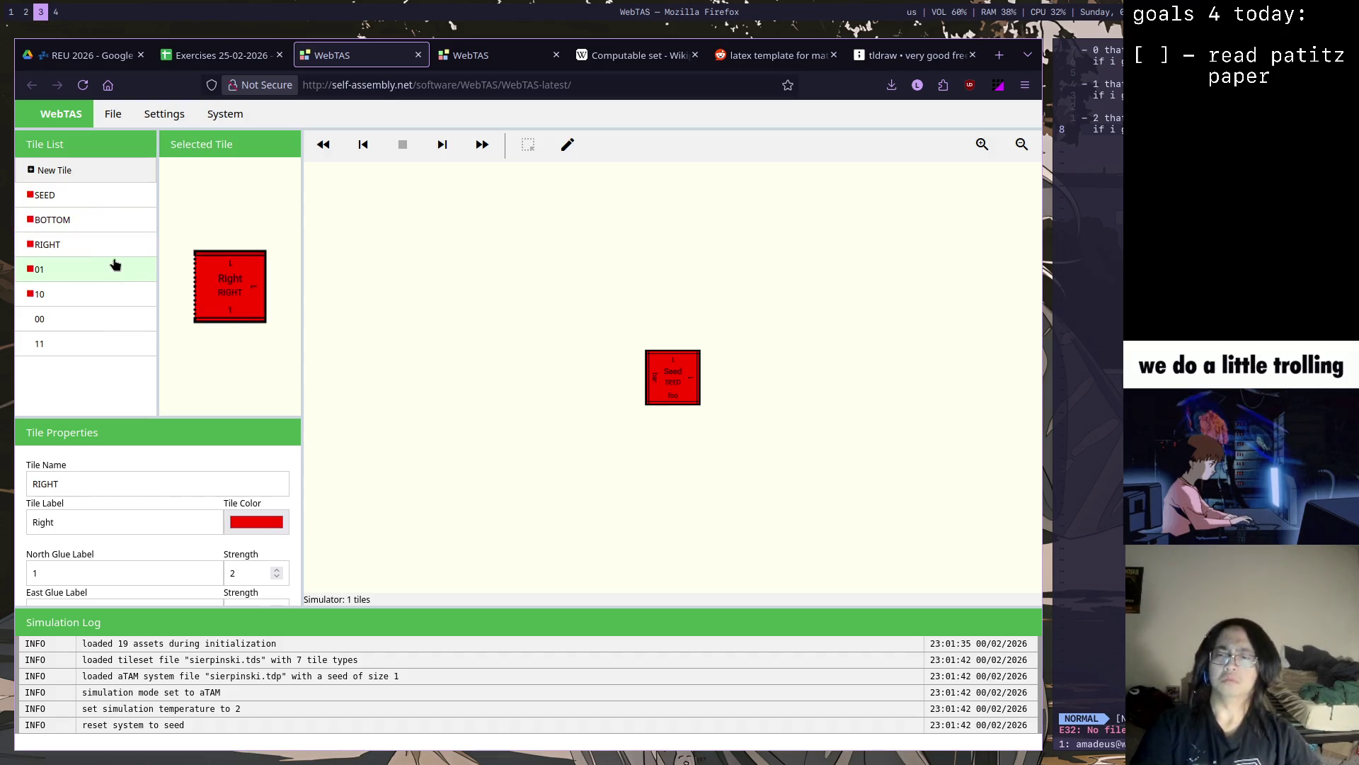
pyautogui.click(91, 269)
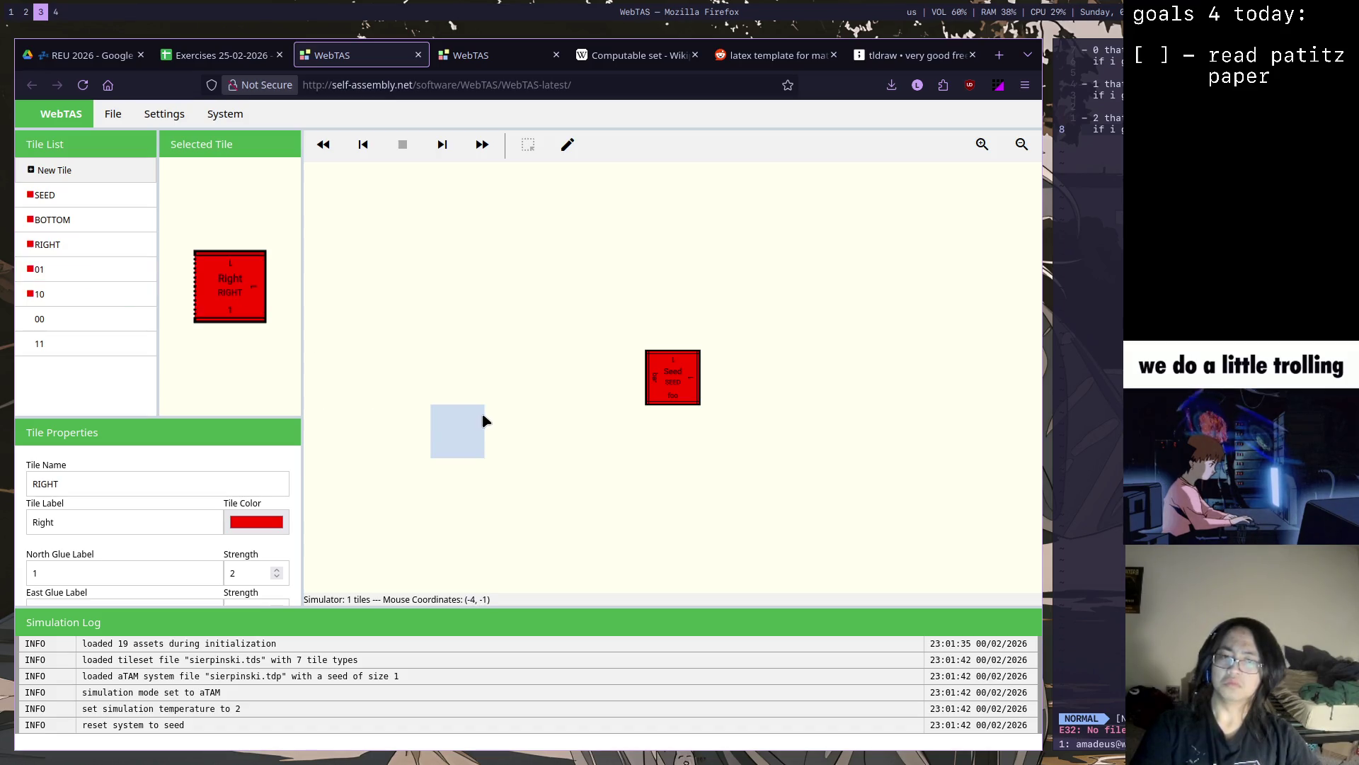
# Step the Sierpinski assembly forward to 19 tiles, then return to the counter tile set
pyautogui.click(442, 146)
pyautogui.click(445, 153)
pyautogui.click(446, 153)
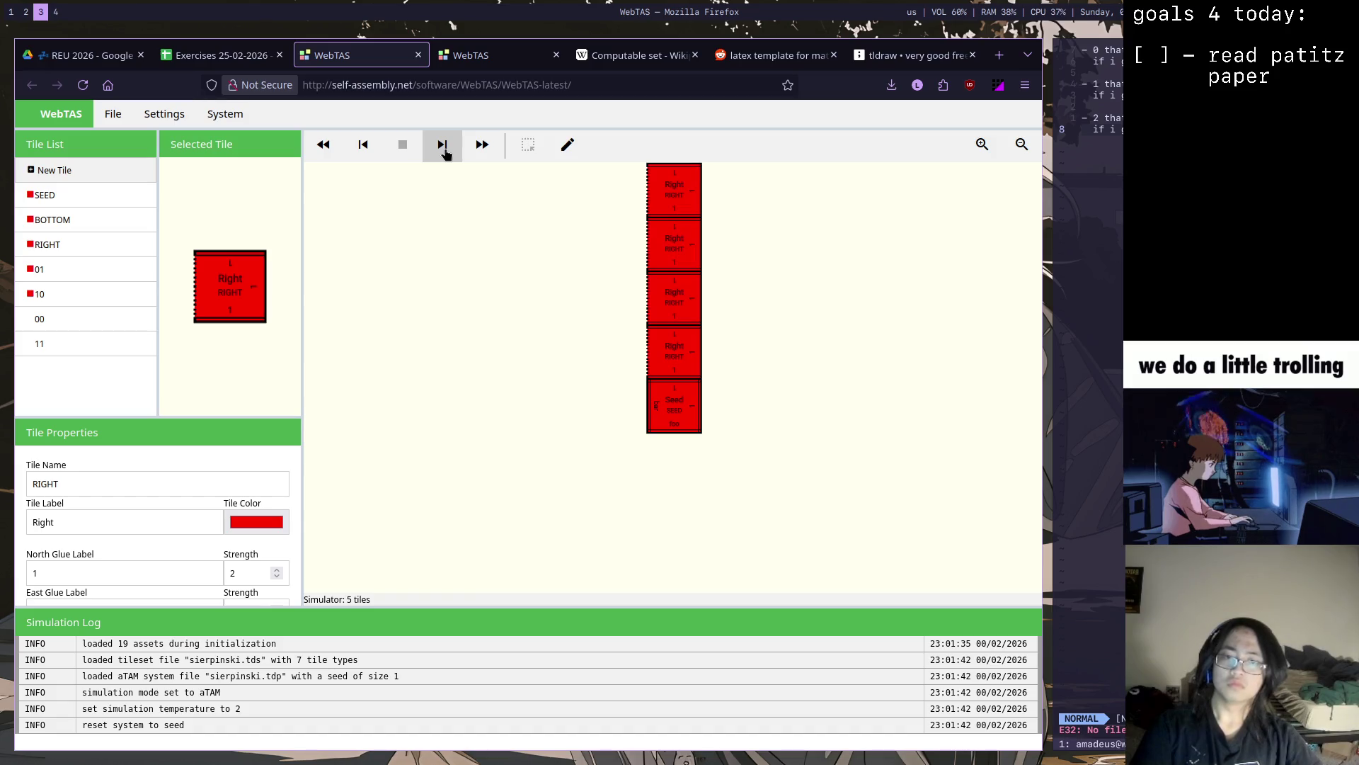
pyautogui.click(446, 153)
pyautogui.click(444, 153)
pyautogui.click(445, 153)
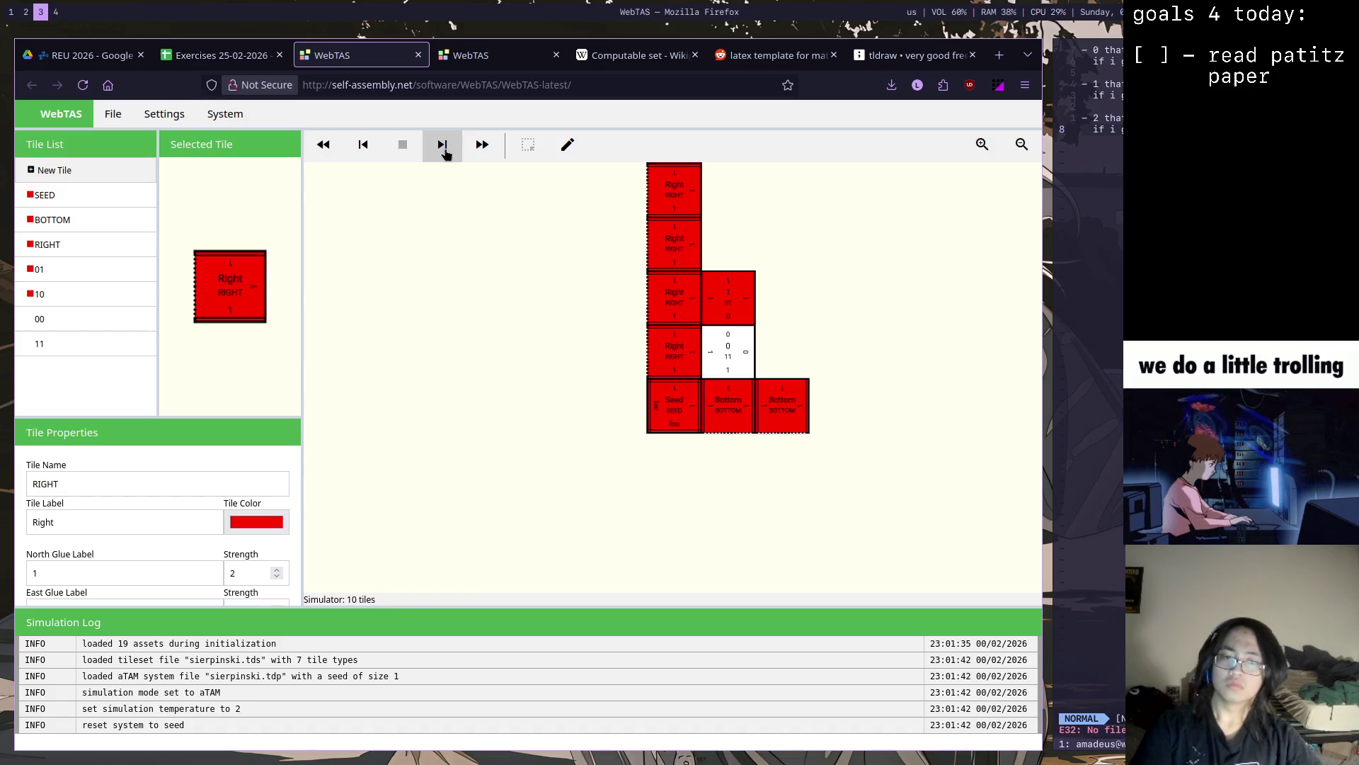
pyautogui.click(444, 154)
pyautogui.click(445, 153)
pyautogui.moveTo(287, 484)
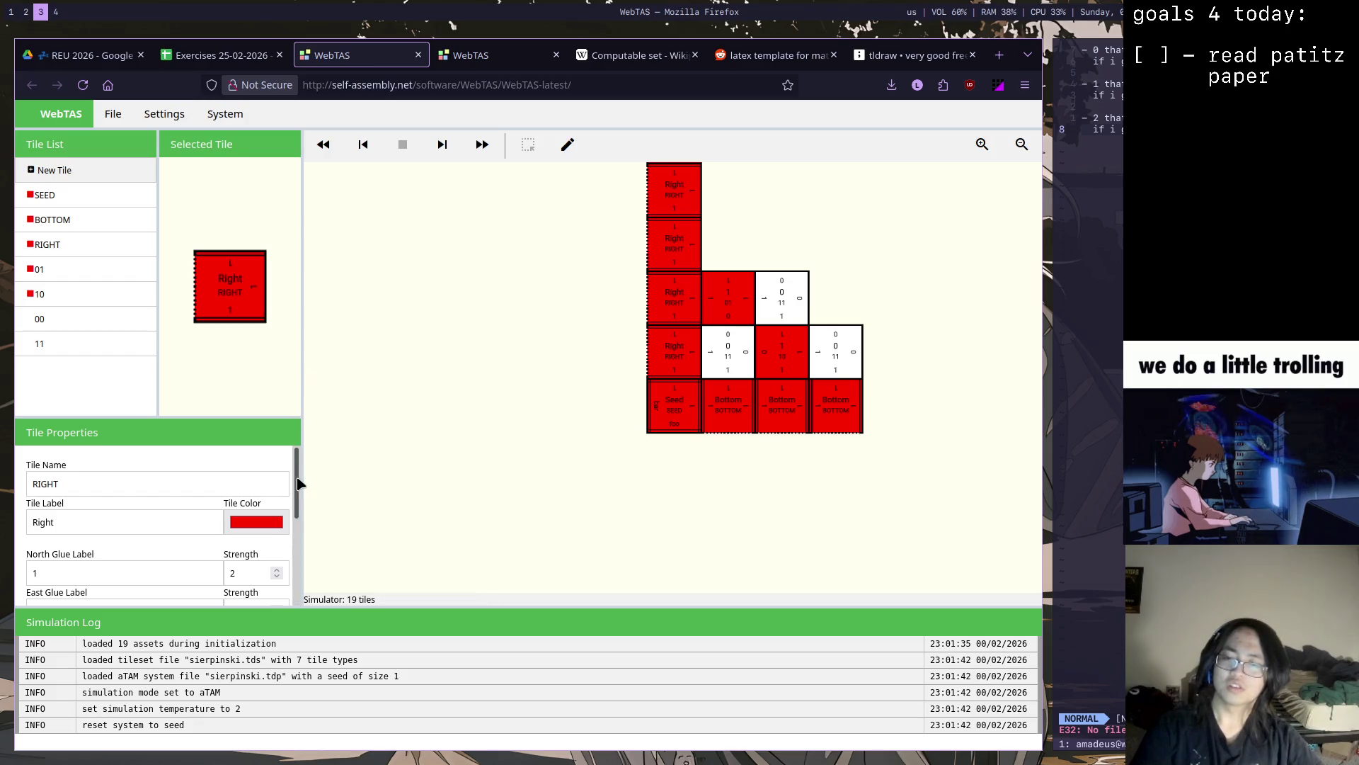
pyautogui.scroll(-1, 298, 480)
pyautogui.click(468, 56)
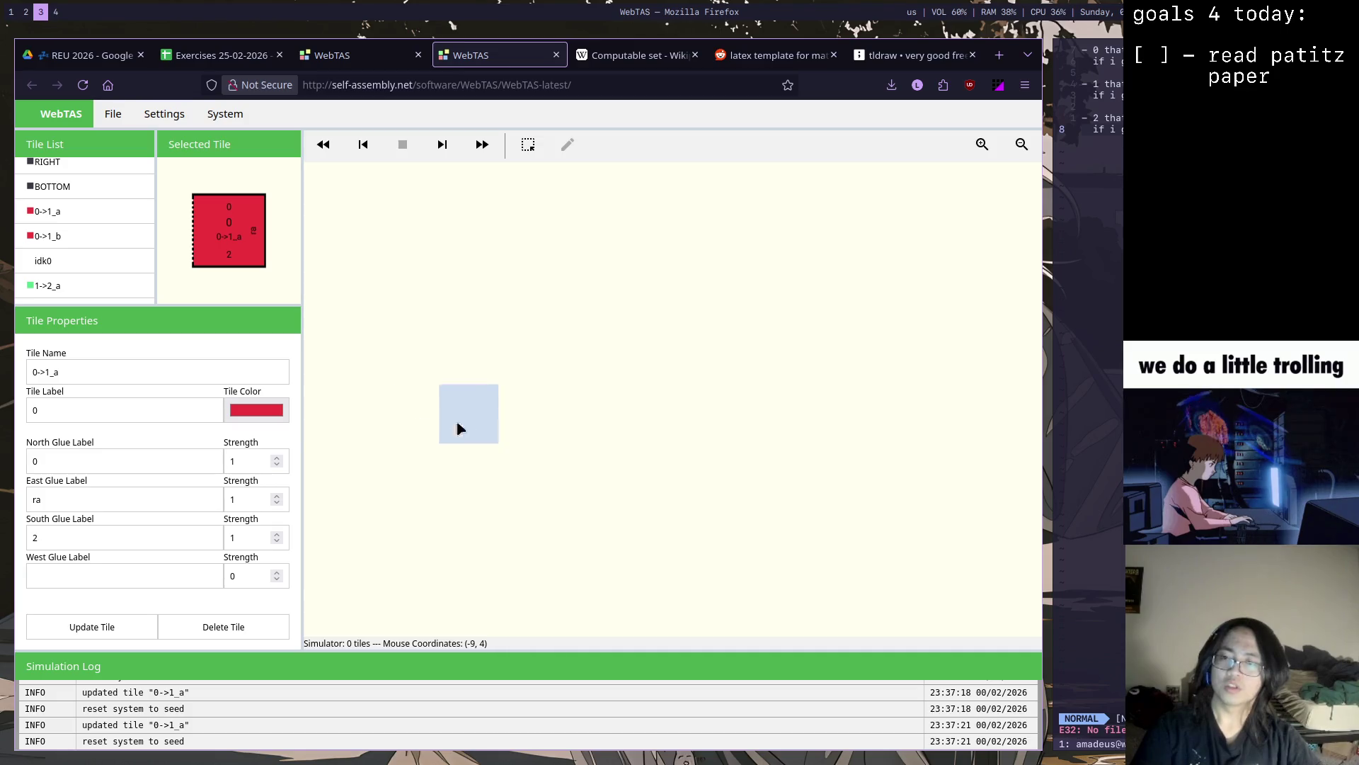
# Try advancing the counter simulation, which reports an empty frontier, then return to the Sierpinski set
pyautogui.click(112, 166)
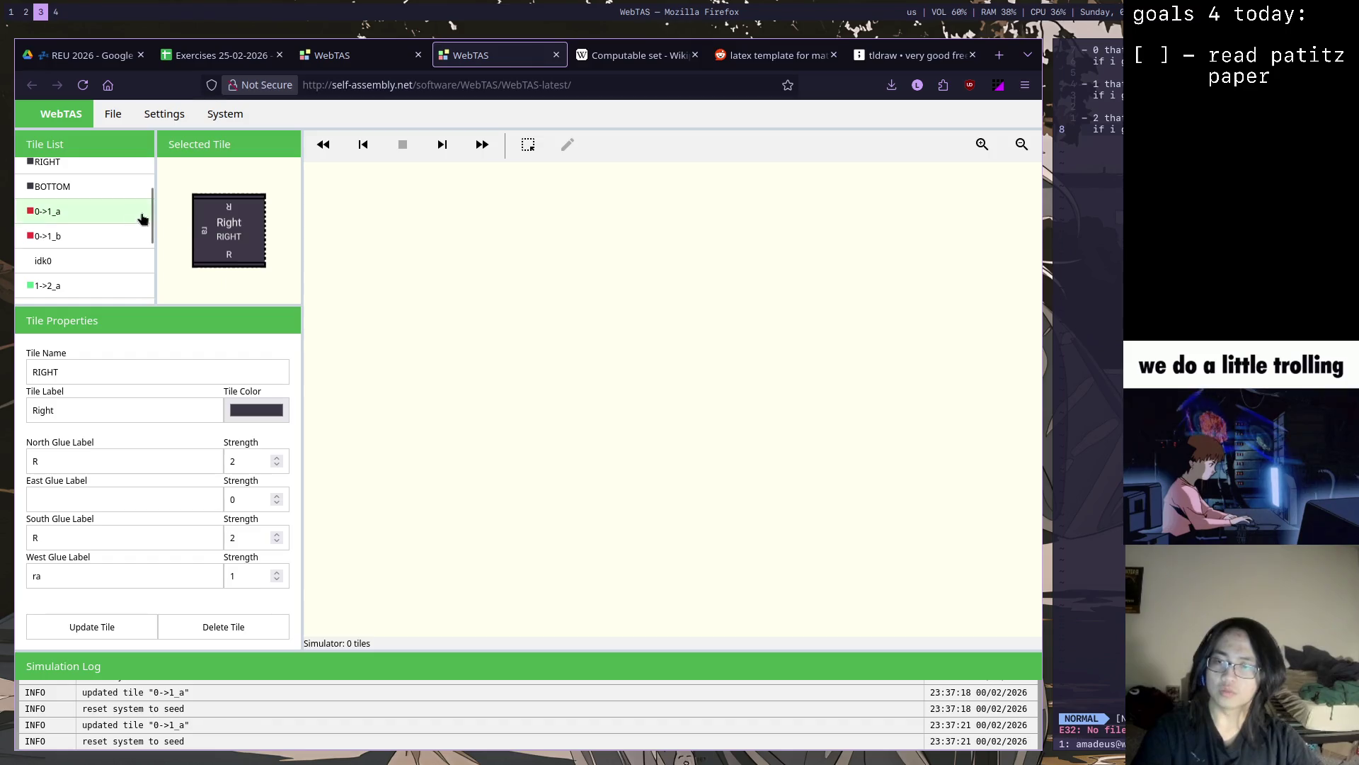
pyautogui.scroll(2, 154, 204)
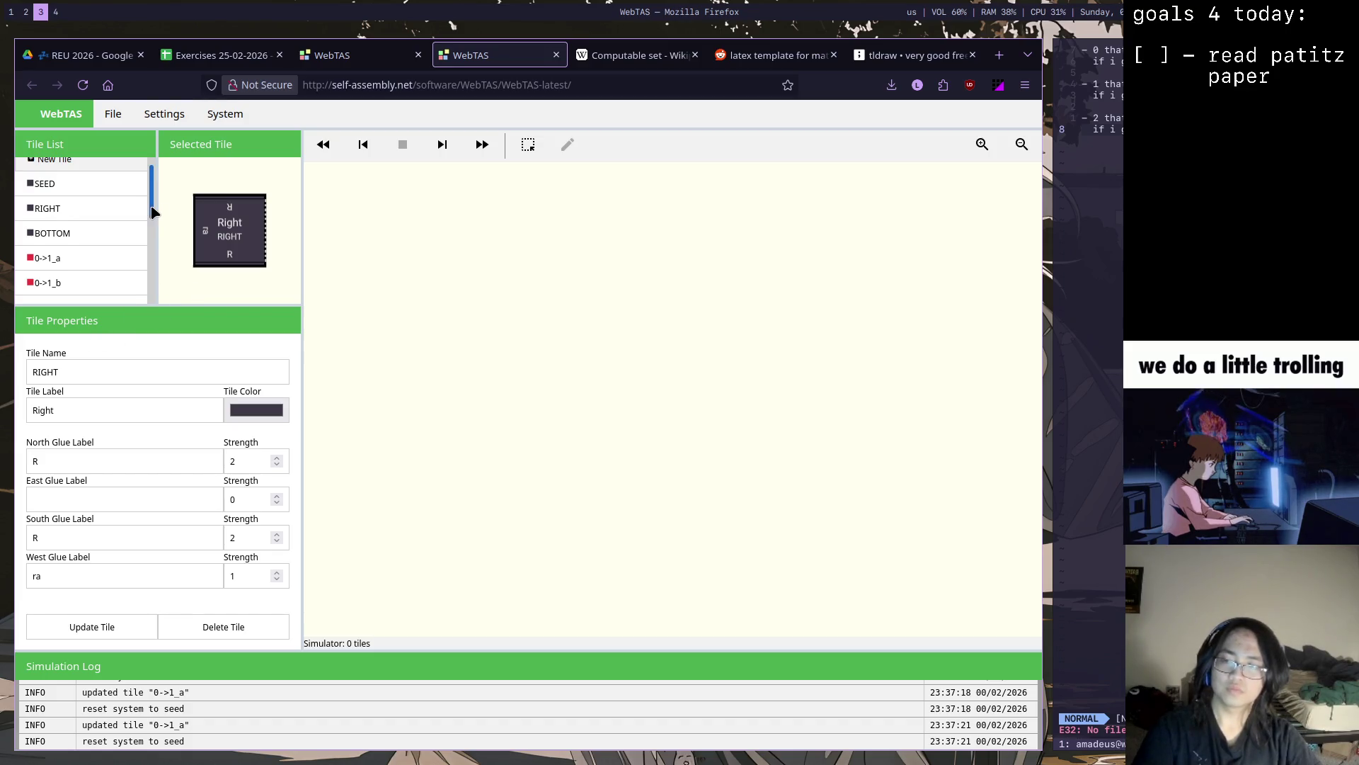
pyautogui.scroll(1, 152, 212)
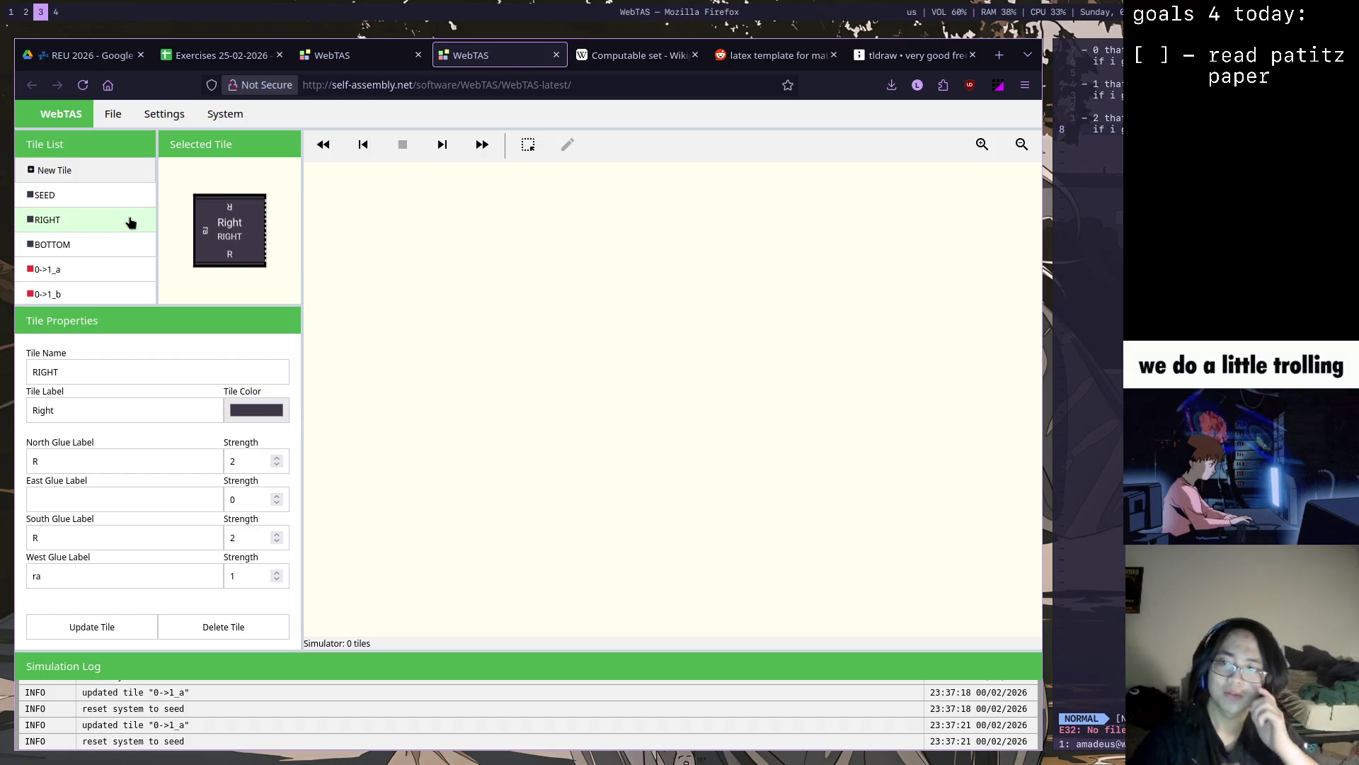
pyautogui.click(442, 145)
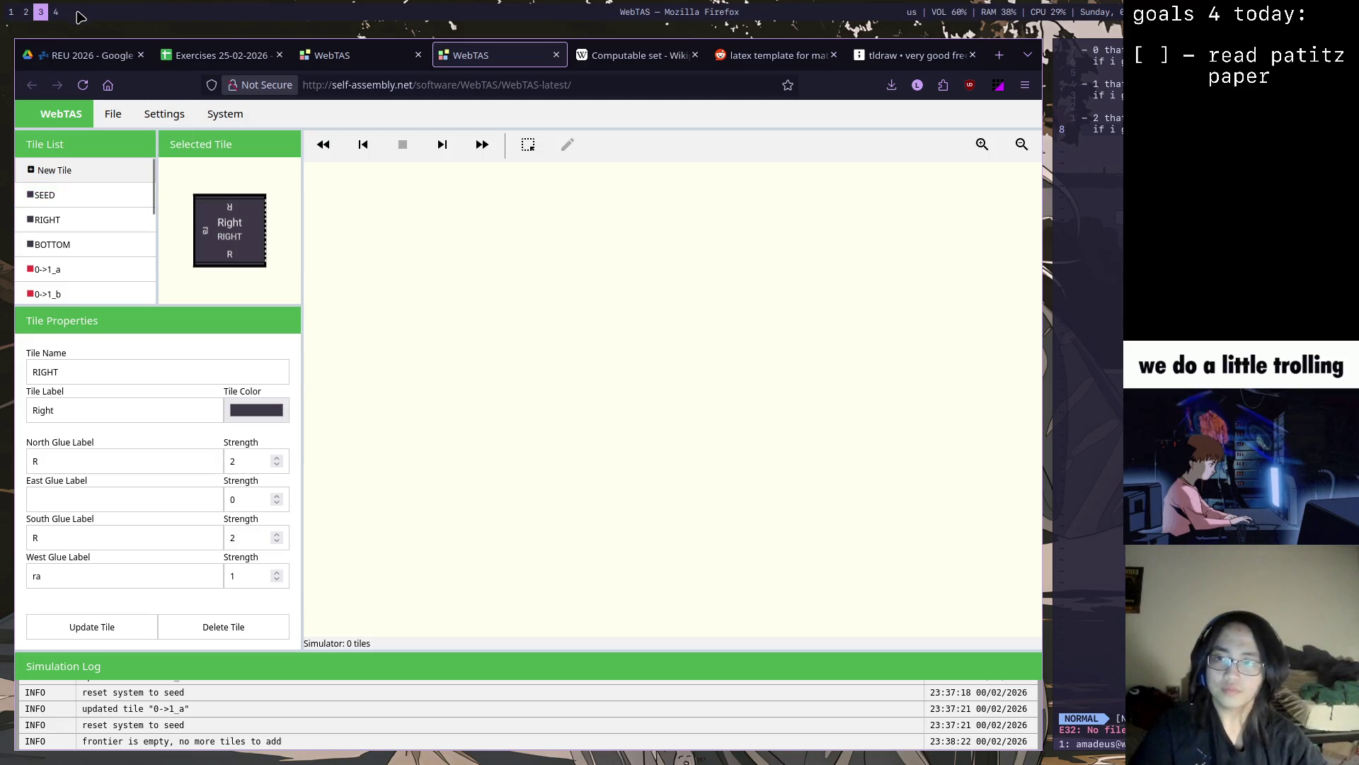
pyautogui.click(372, 62)
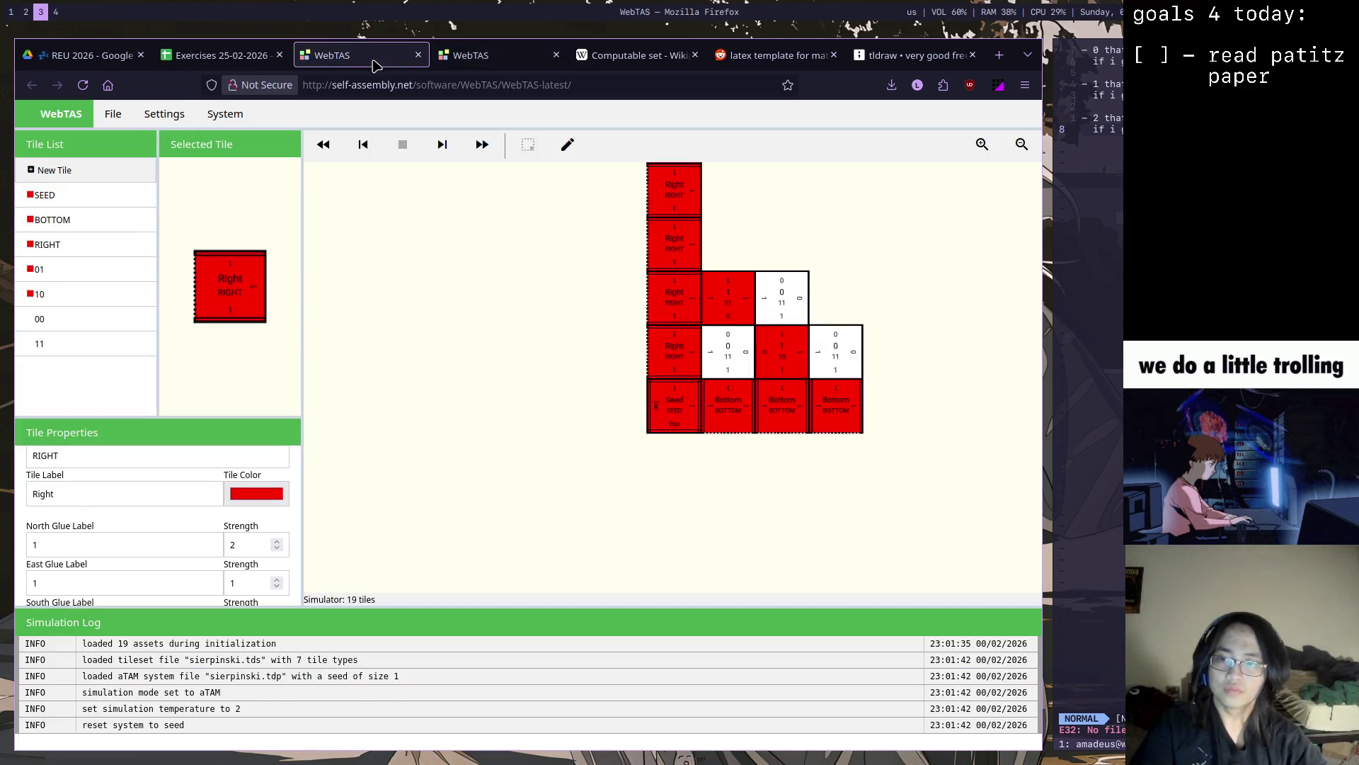
# Inspect the Sierpinski rule tiles 01 and 00 and pan the assembly left and down
pyautogui.click(134, 274)
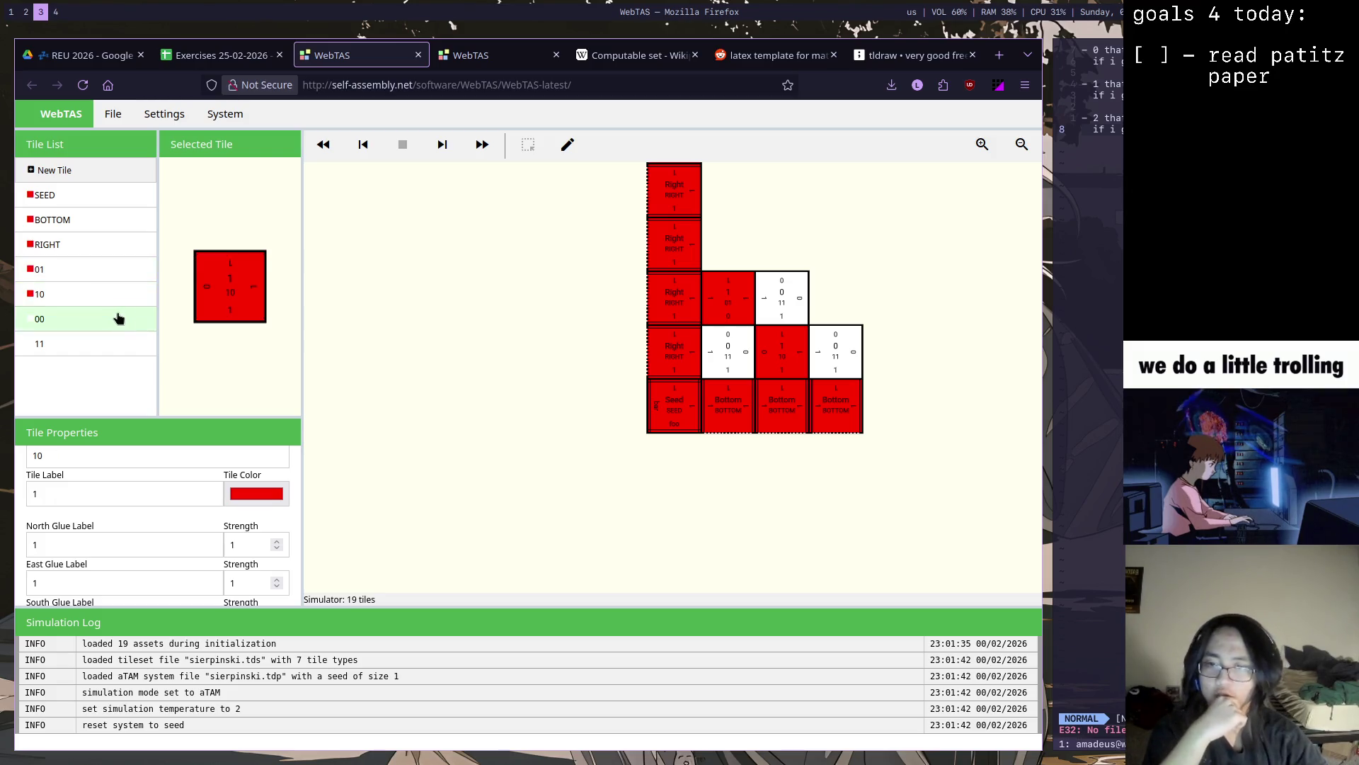
pyautogui.click(117, 318)
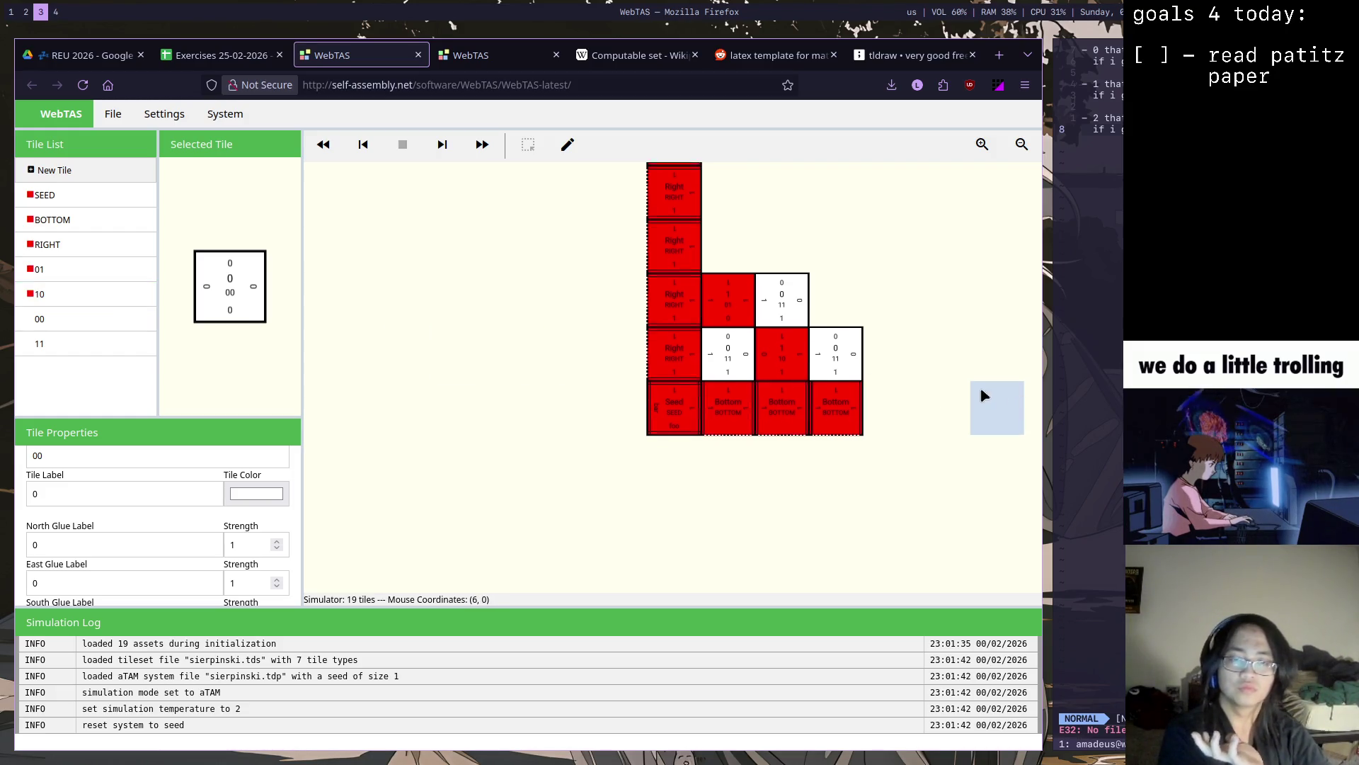
pyautogui.moveTo(982, 396); pyautogui.dragTo(913, 428)
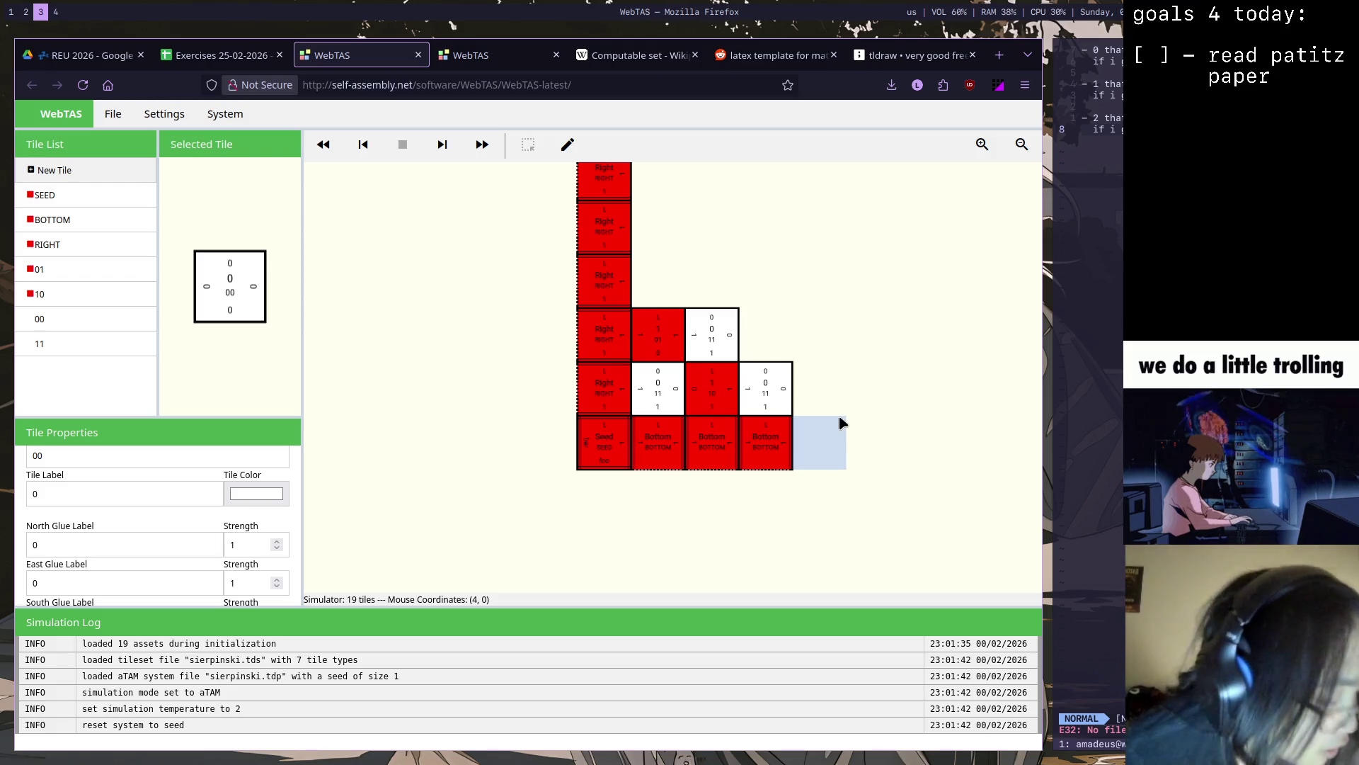
pyautogui.moveTo(956, 324)
pyautogui.mouseDown()
pyautogui.moveTo(783, 375)
pyautogui.moveTo(768, 344)
pyautogui.mouseUp()
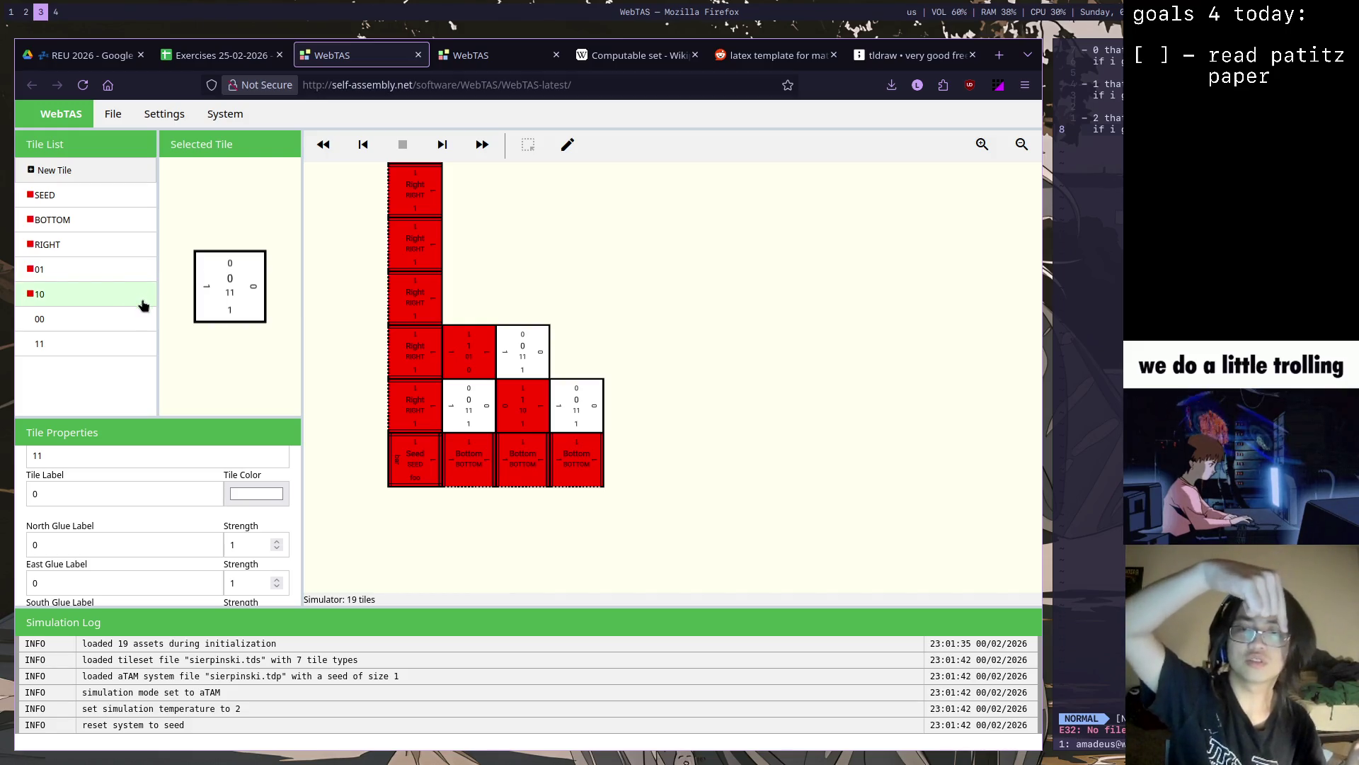
# Run the Sierpinski simulation until 43 tiles, then switch to exercises.tex beside its PDF
pyautogui.click(438, 144)
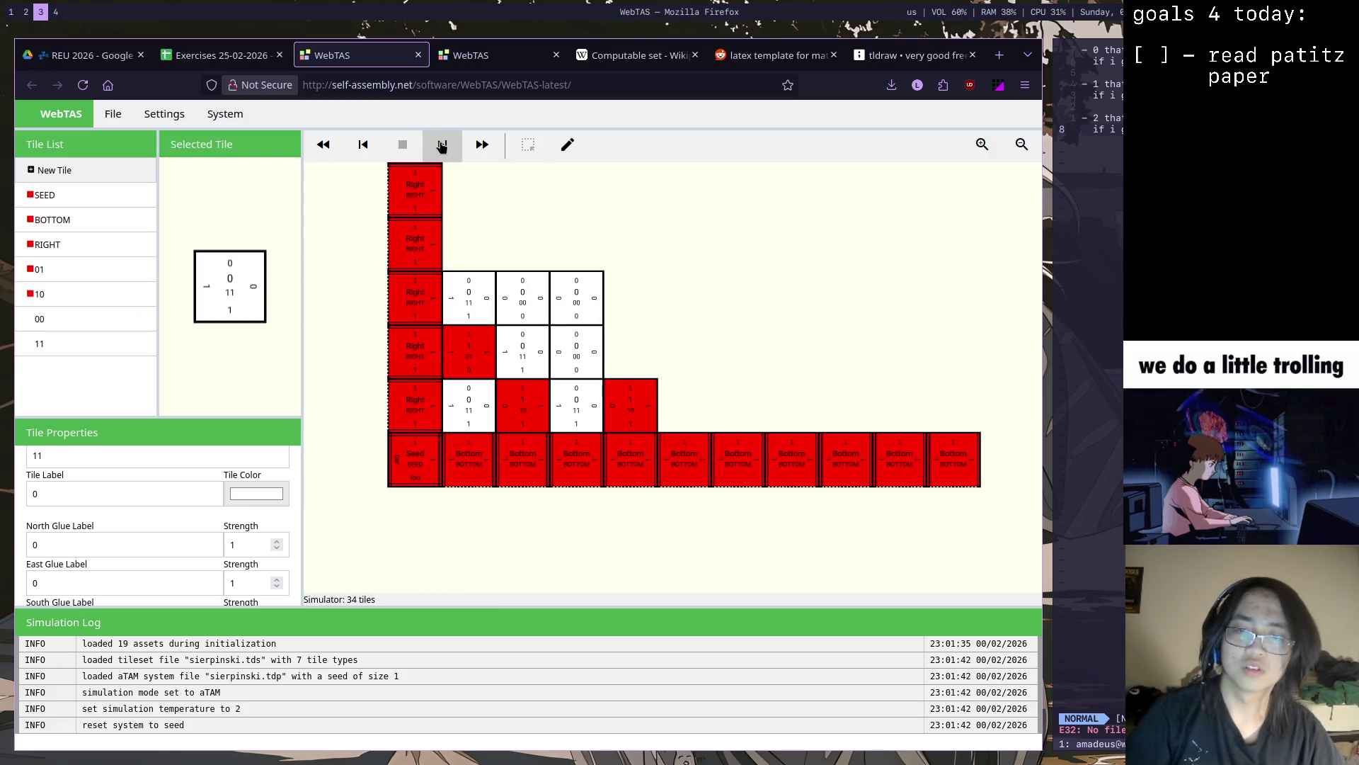
pyautogui.click(441, 145)
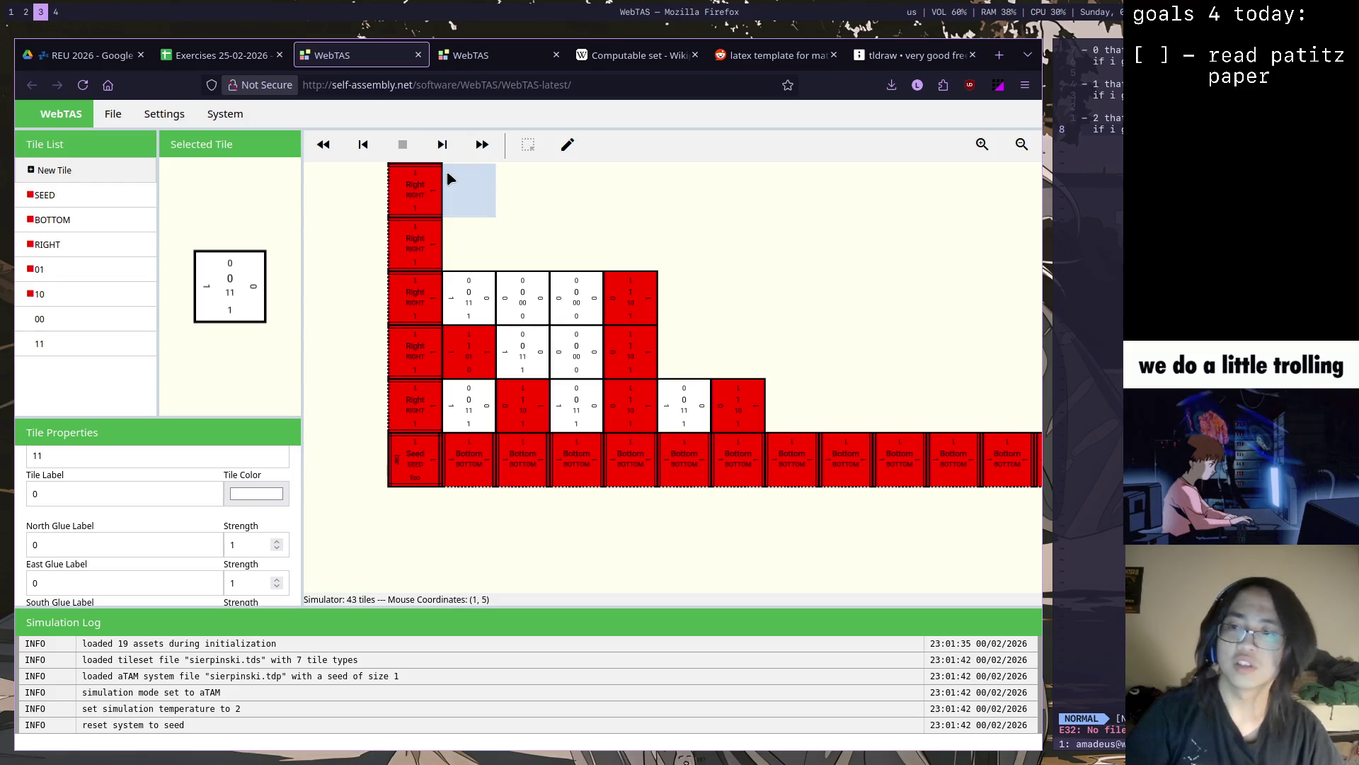
pyautogui.click(146, 122)
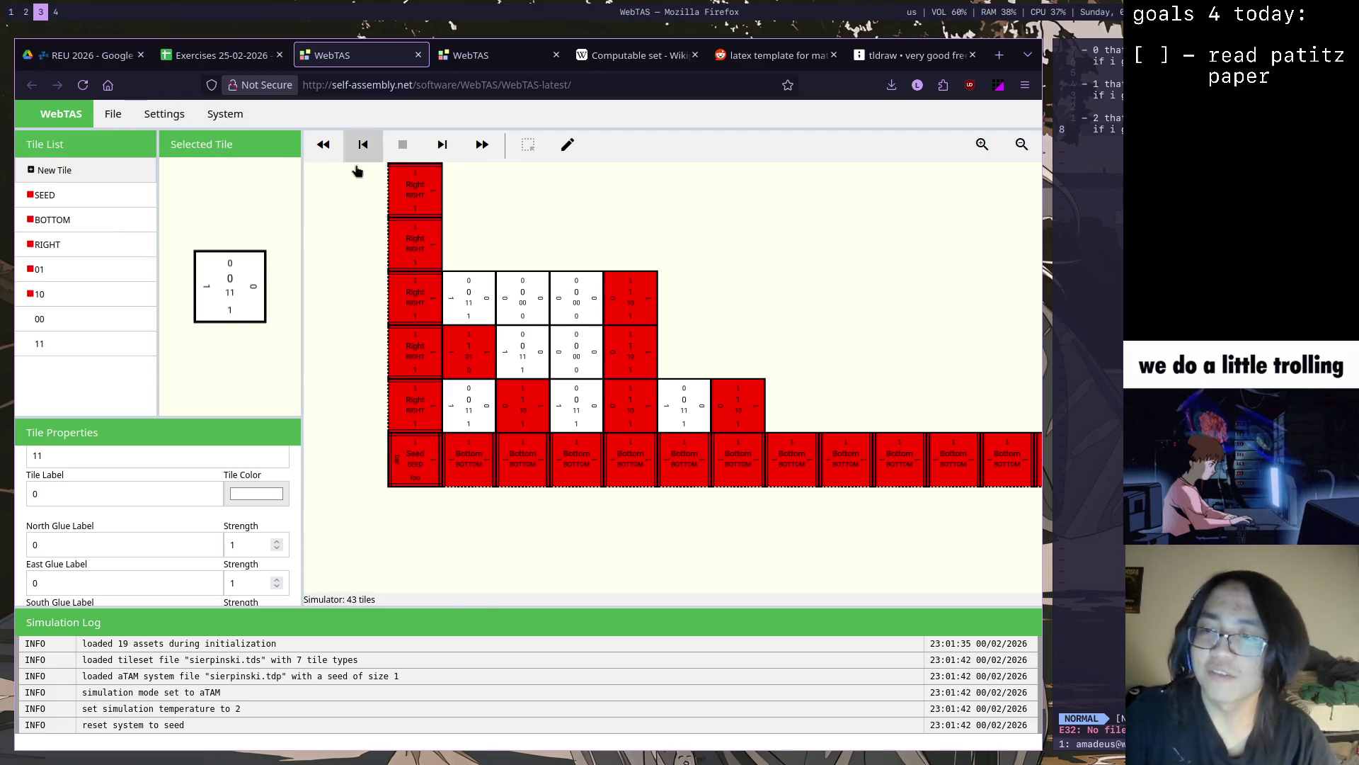
pyautogui.press('super+2')
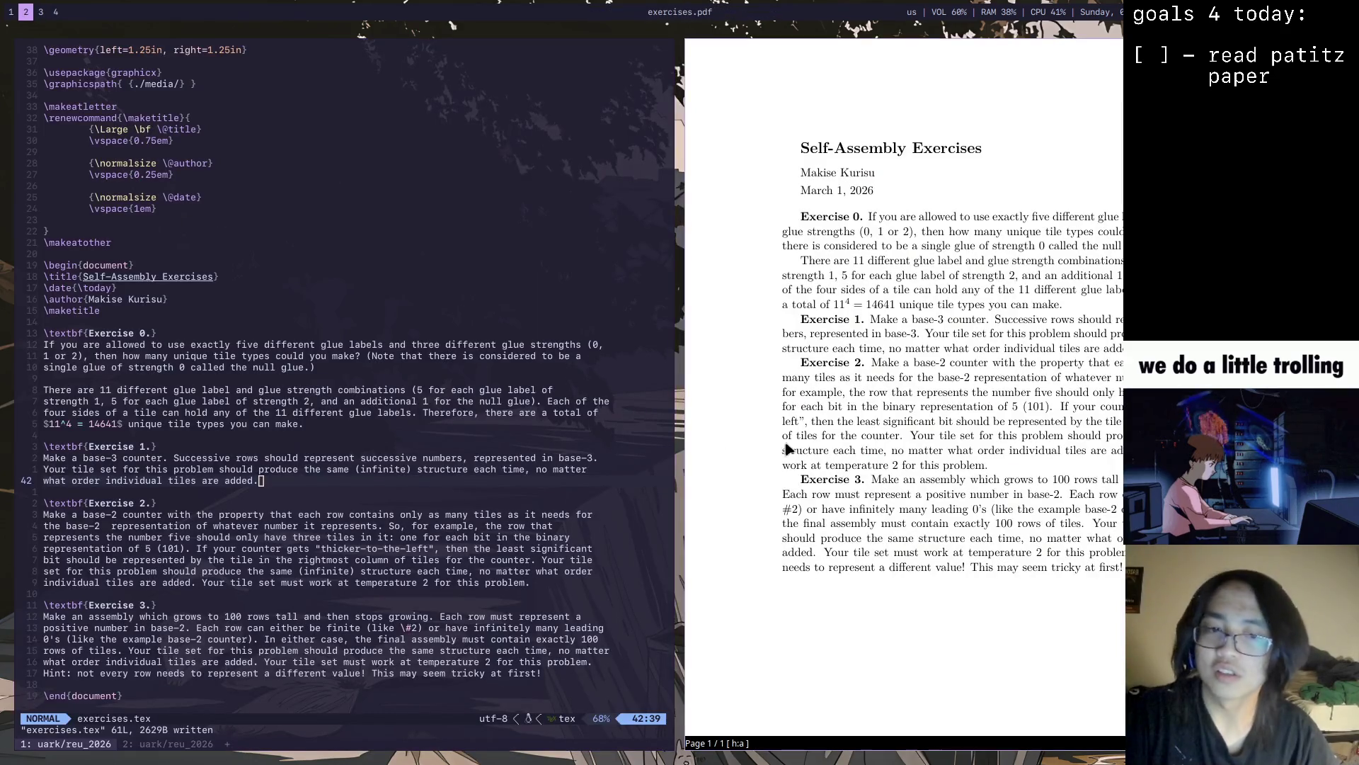
# Launch Sioyek from the launcher and place it beside OBS on workspace 1
pyautogui.press('super+1')
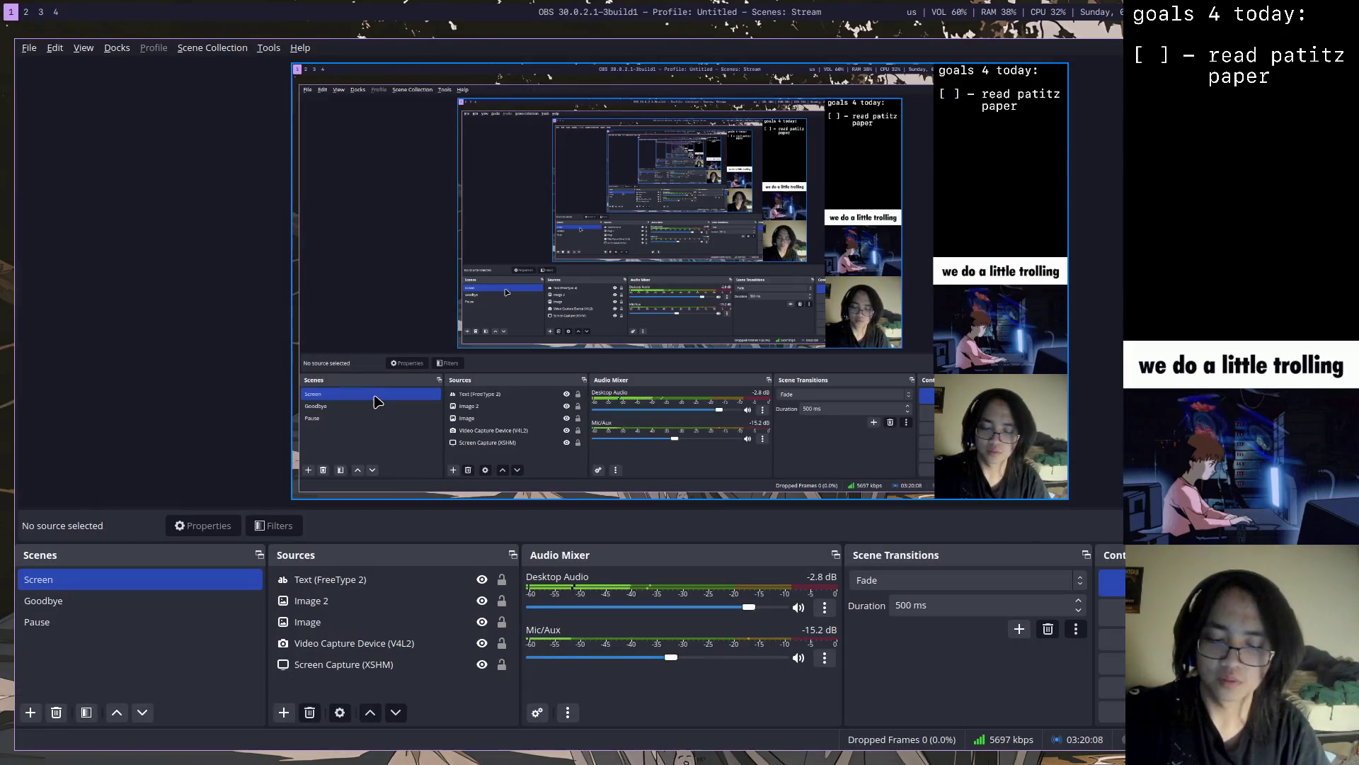
pyautogui.press('super+d')
pyautogui.write('s')
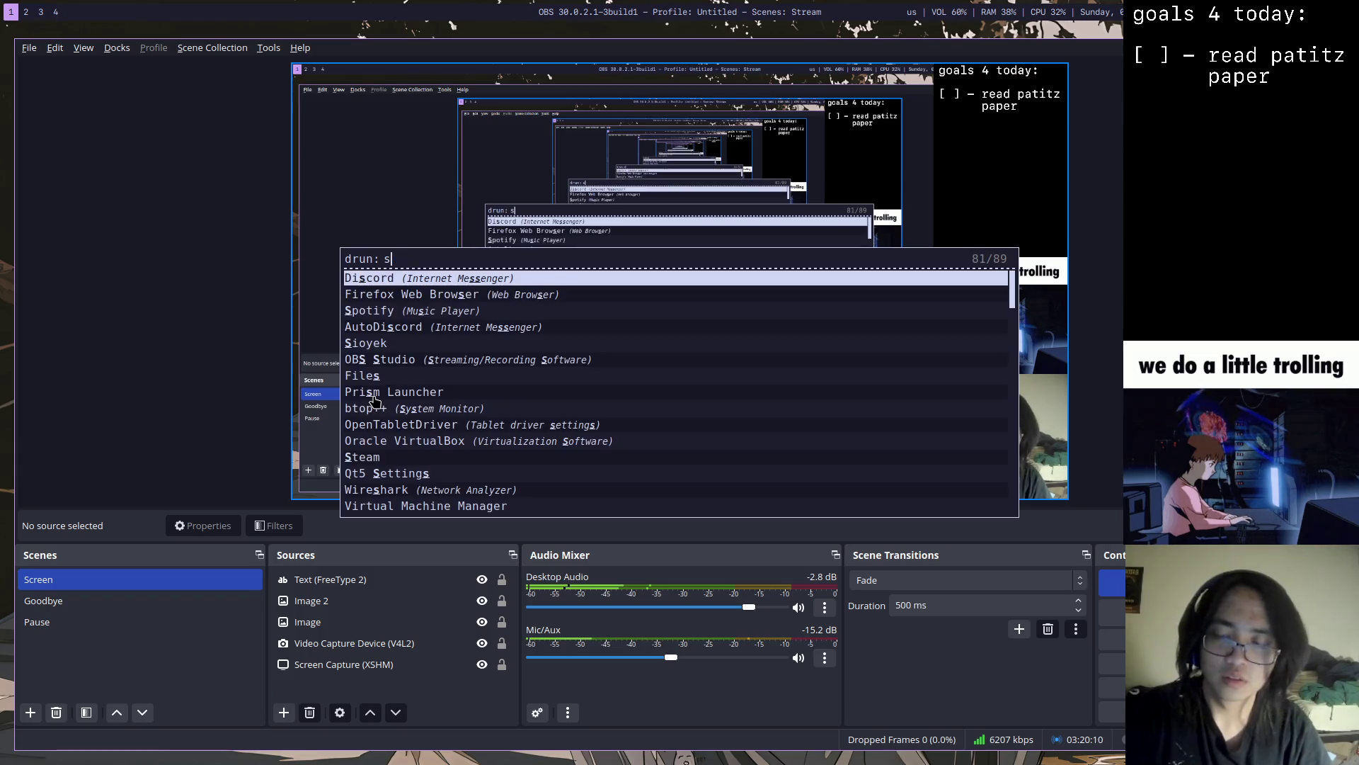
pyautogui.write('ioyek')
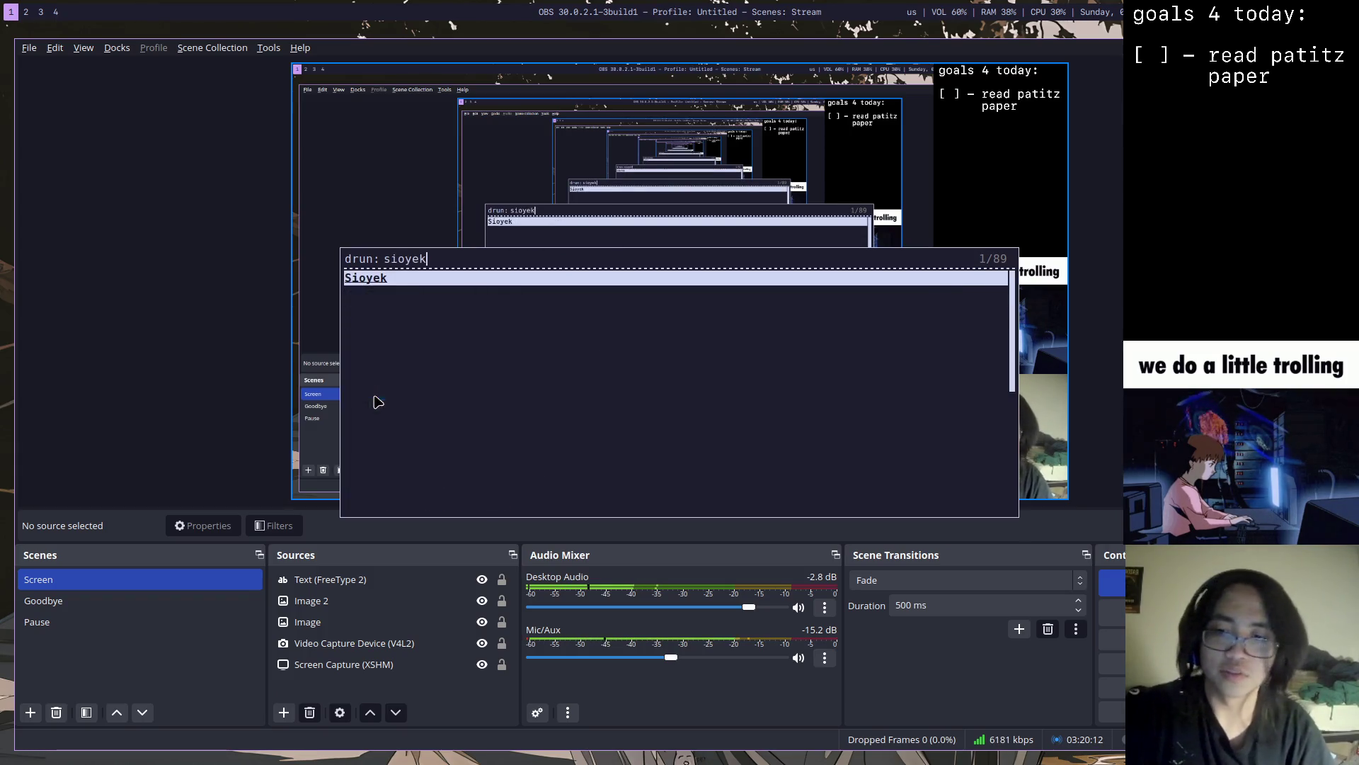
pyautogui.press('Return')
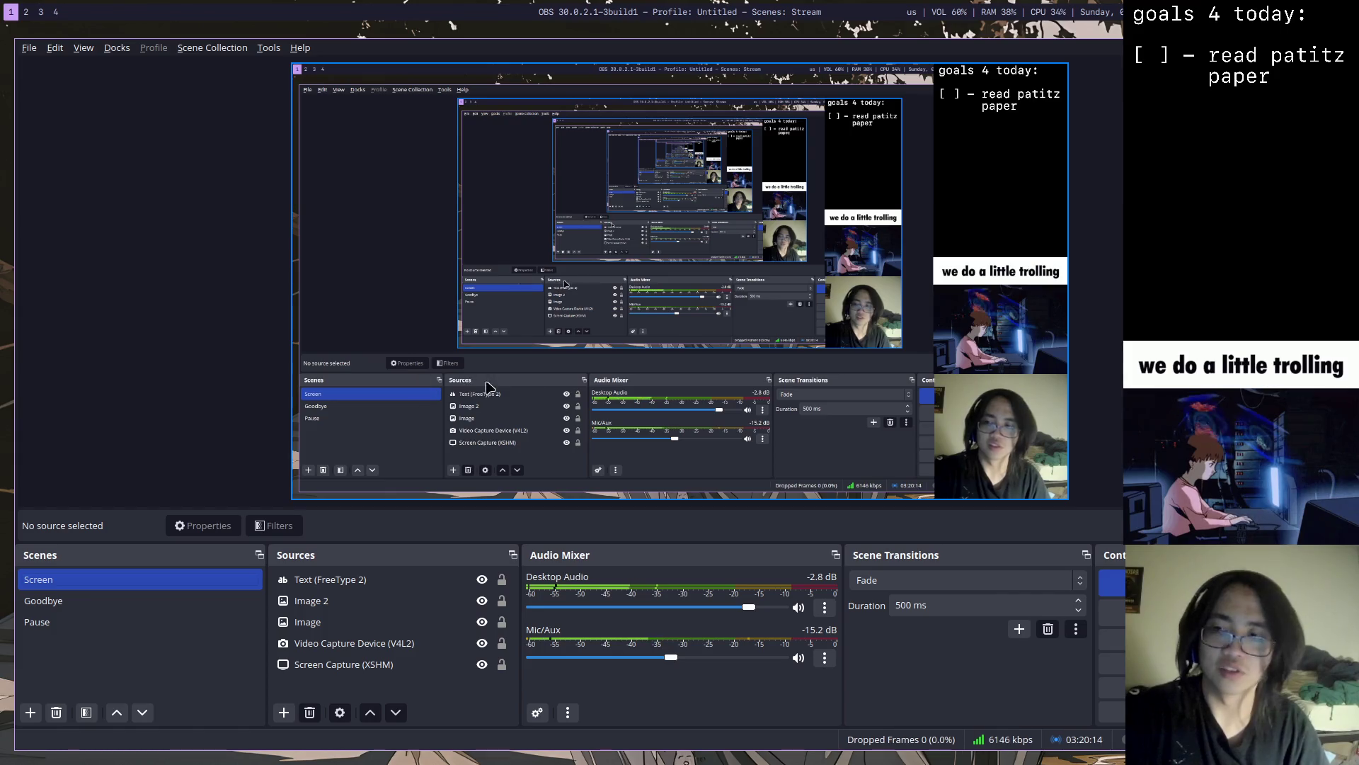
pyautogui.press('super+3')
pyautogui.press('super+2')
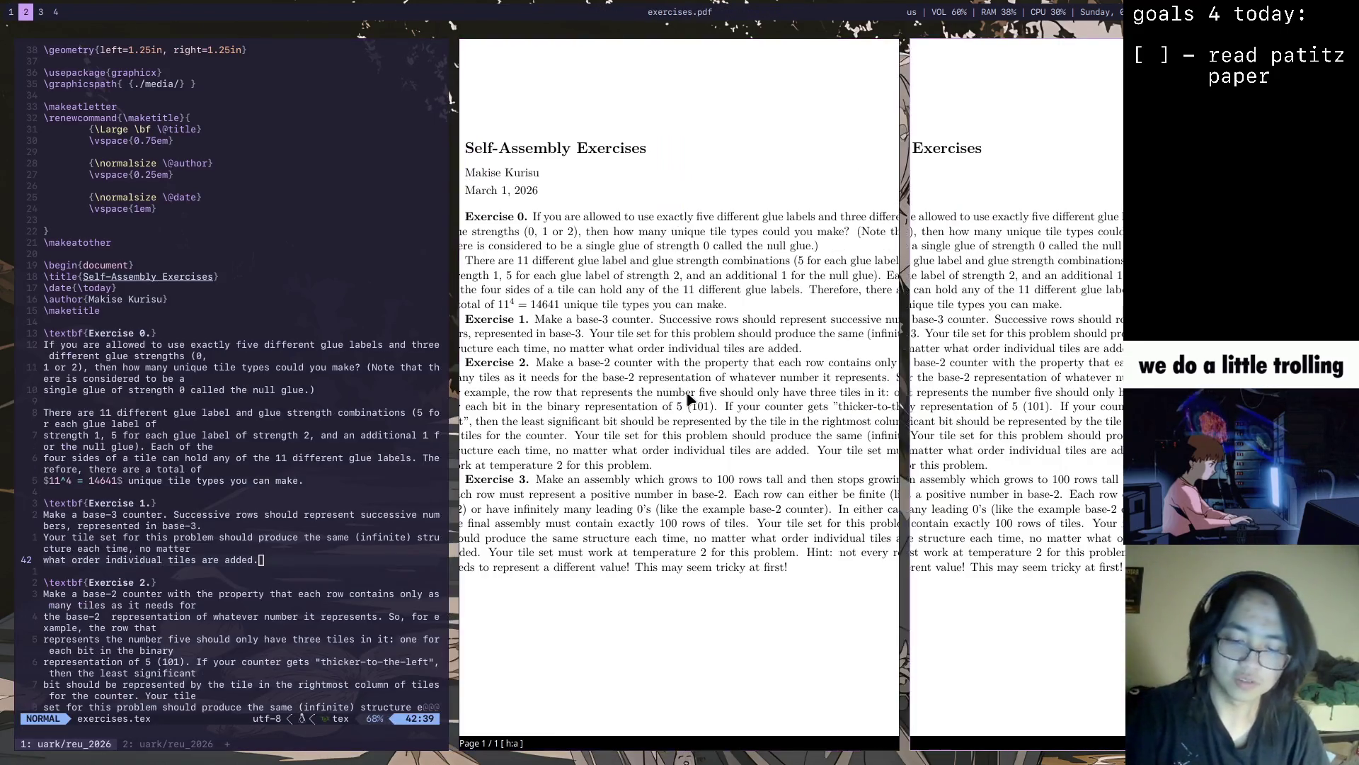
pyautogui.press('super+shift+1')
pyautogui.press('super+1')
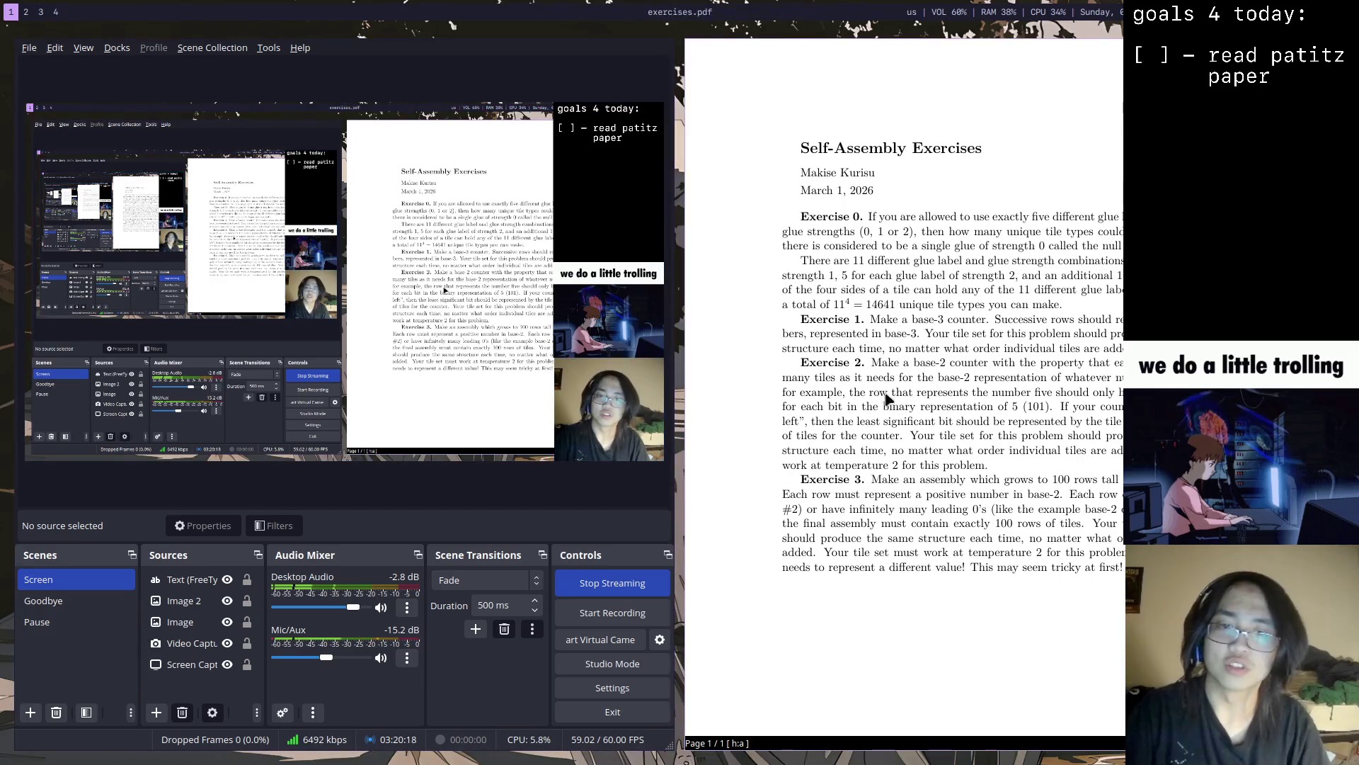
# Choose self-assembly-survey.pdf from Sioyek's file list
pyautogui.hotkey('shift', 'o')
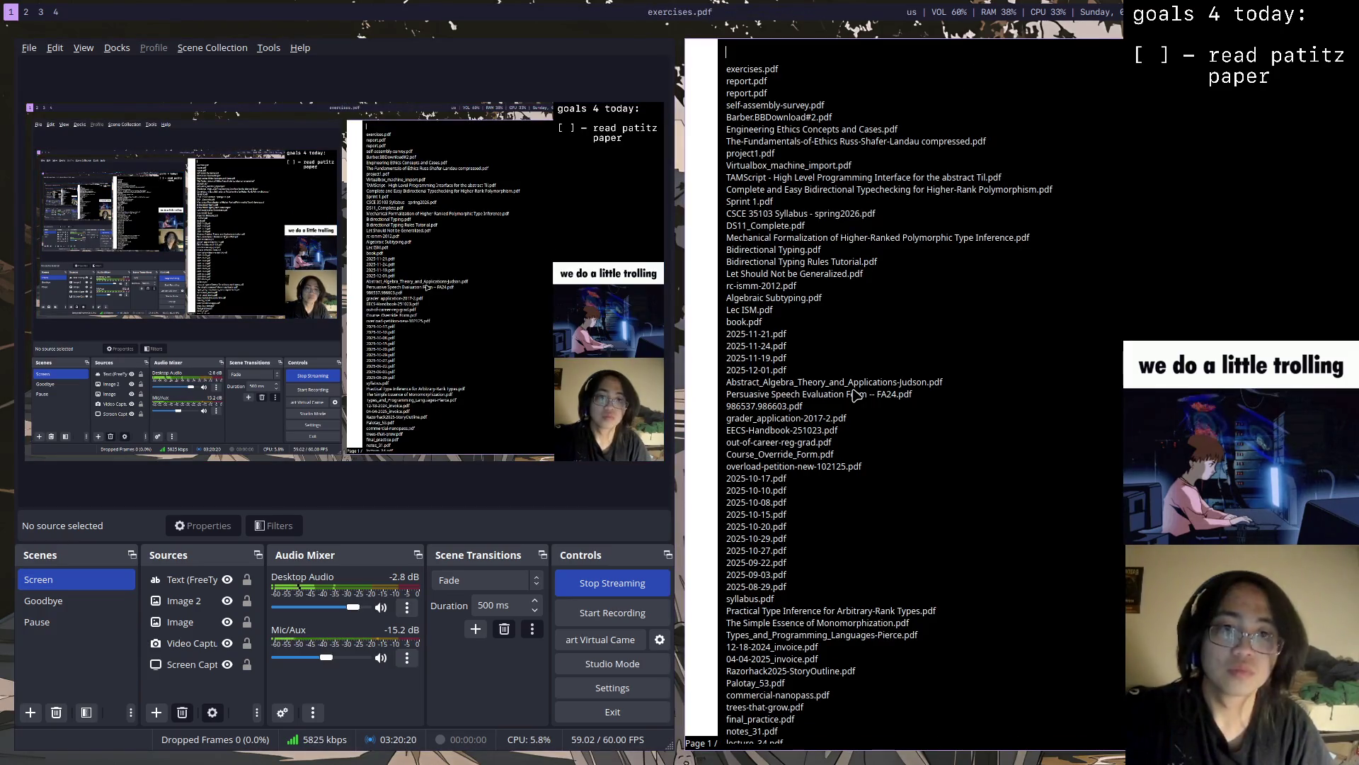
pyautogui.press('Down')
pyautogui.press('Down')
pyautogui.press('Down')
pyautogui.press('Return')
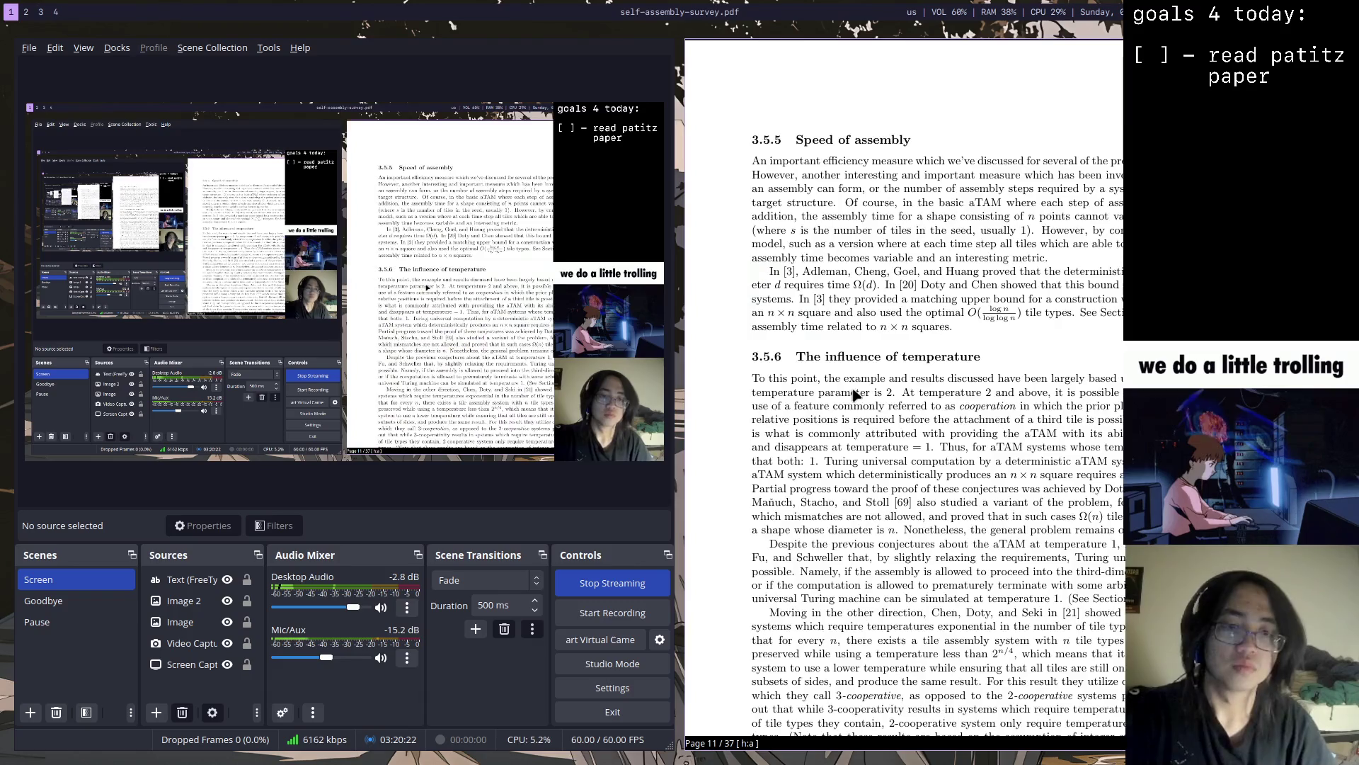
pyautogui.scroll(5, 856, 395)
pyautogui.scroll(5, 856, 395)
pyautogui.scroll(5, 856, 395)
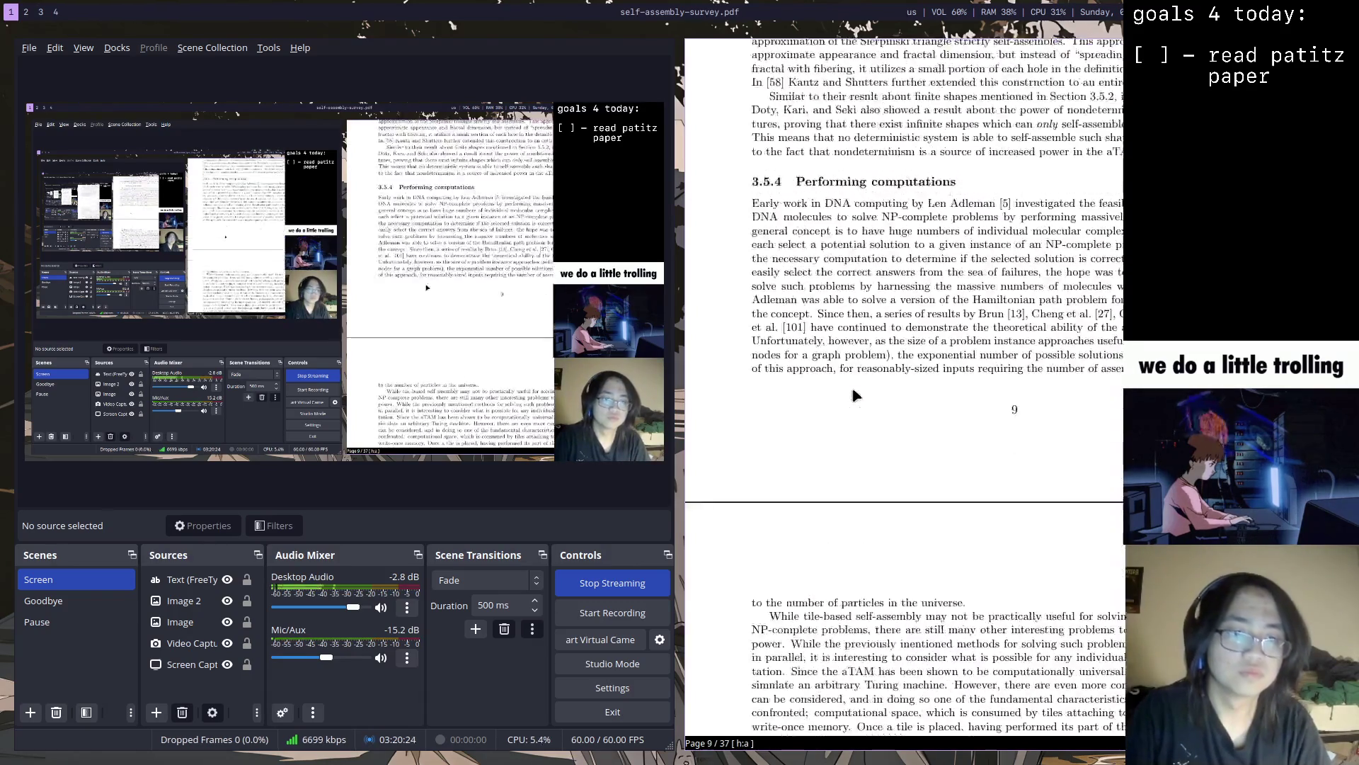
pyautogui.scroll(5, 857, 396)
pyautogui.scroll(5, 856, 396)
pyautogui.scroll(5, 857, 395)
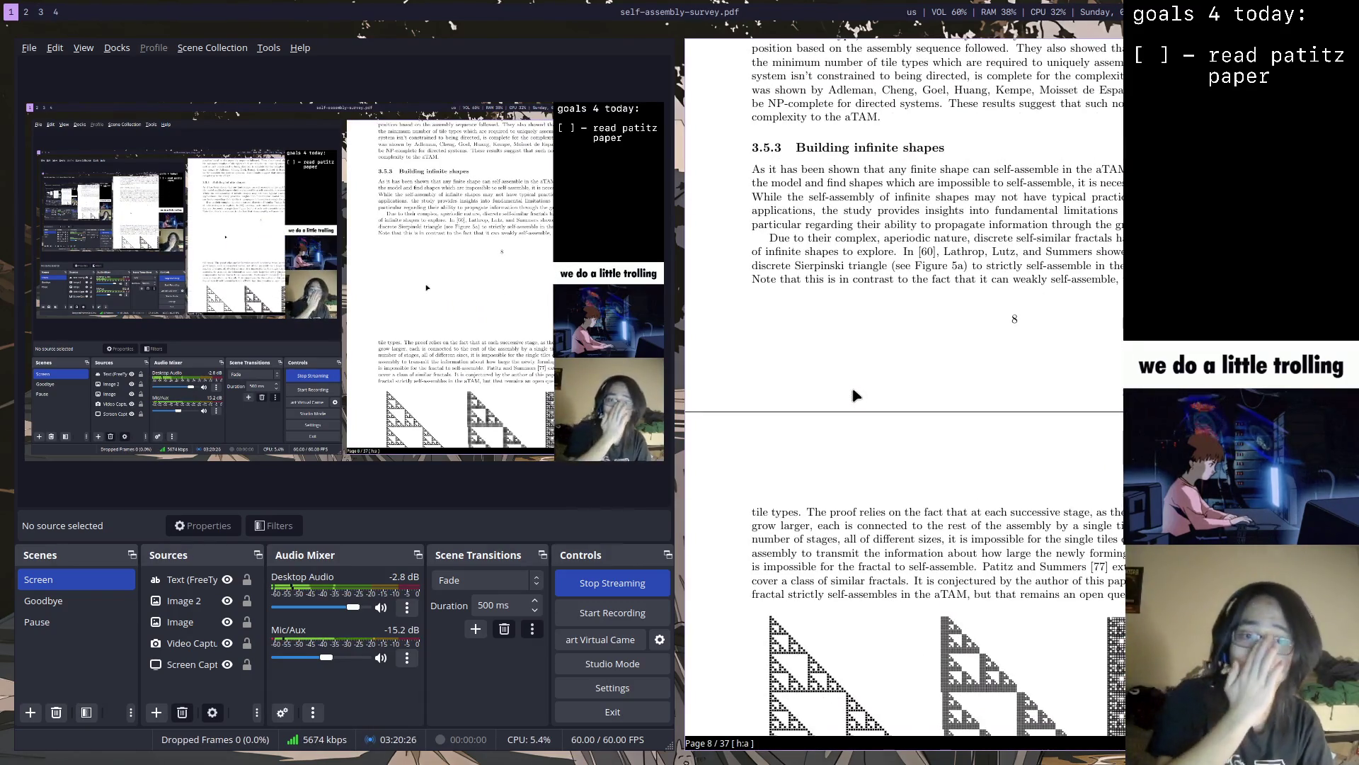
pyautogui.scroll(2, 856, 395)
pyautogui.scroll(5, 857, 396)
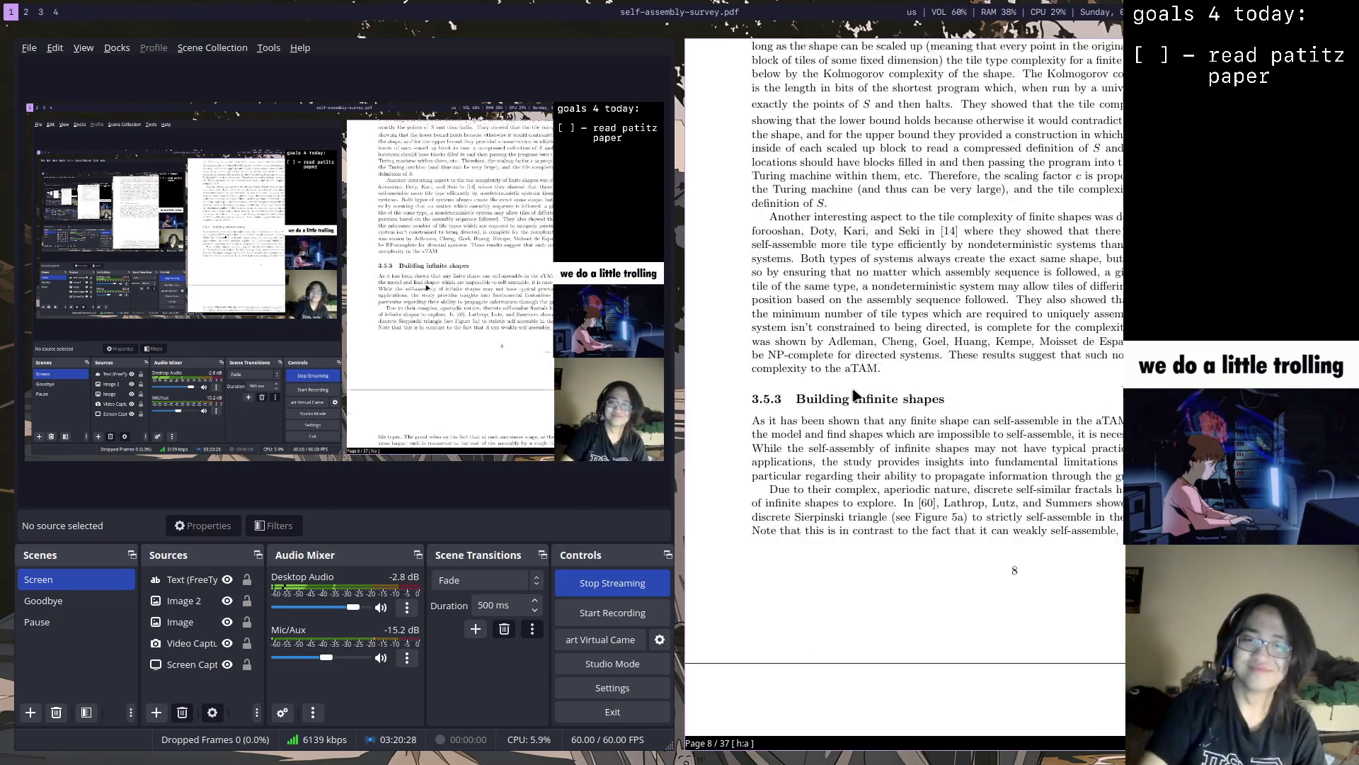
pyautogui.scroll(5, 856, 395)
pyautogui.scroll(2, 857, 395)
pyautogui.scroll(5, 856, 396)
pyautogui.scroll(3, 856, 396)
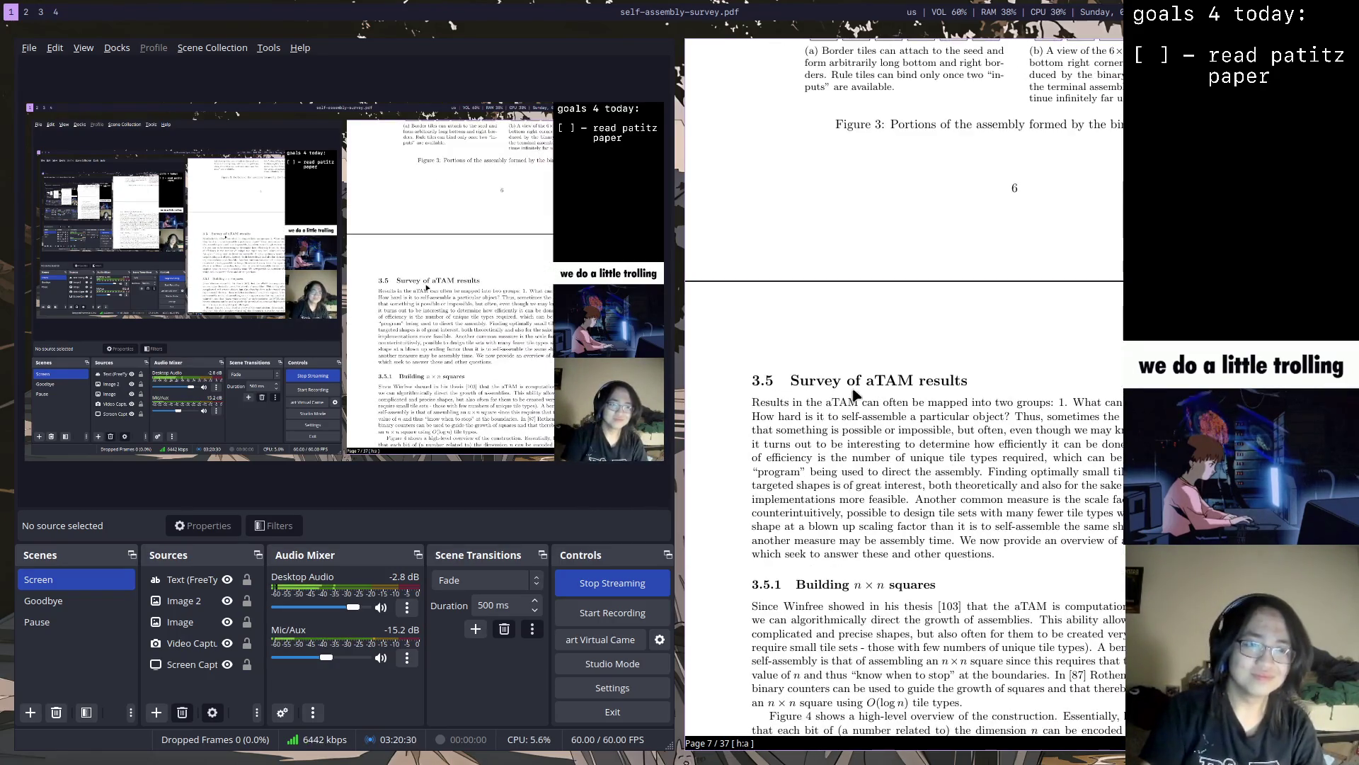
pyautogui.scroll(3, 857, 395)
pyautogui.scroll(5, 856, 395)
pyautogui.scroll(2, 856, 395)
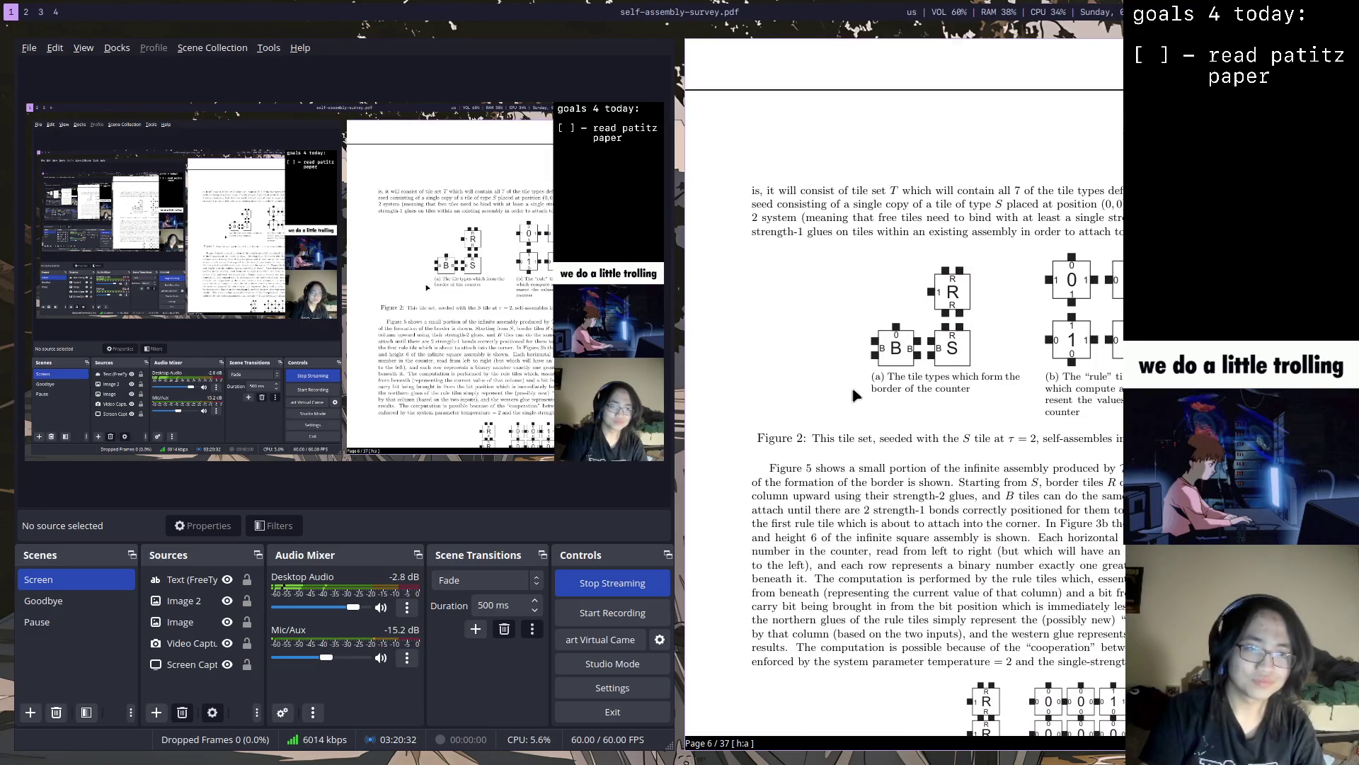
pyautogui.scroll(1, 857, 396)
# Return to the WebTAS workspace and show the simulation settings options
pyautogui.press('super+3')
pyautogui.click(156, 130)
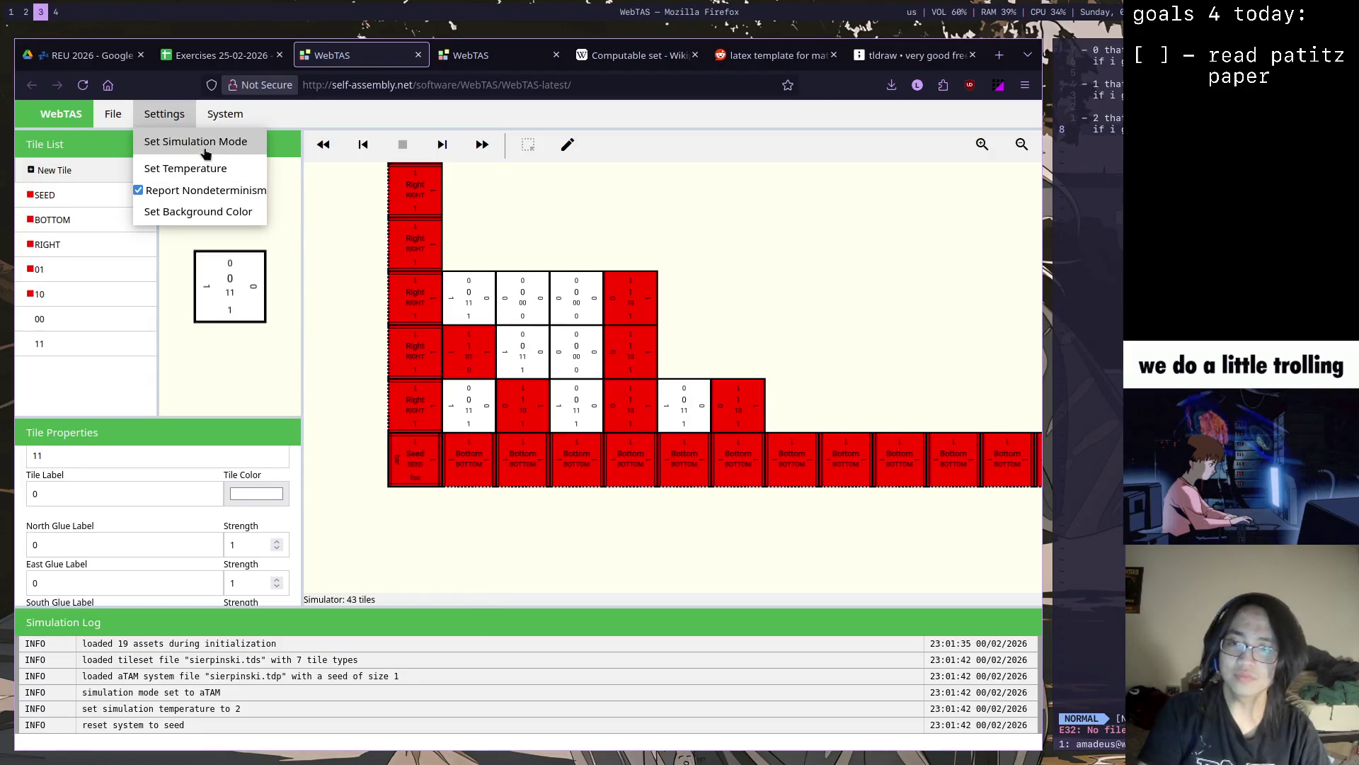
# Browse File > Open Example's system list, dismiss it unloaded, and switch to exercises.tex
pyautogui.click(112, 114)
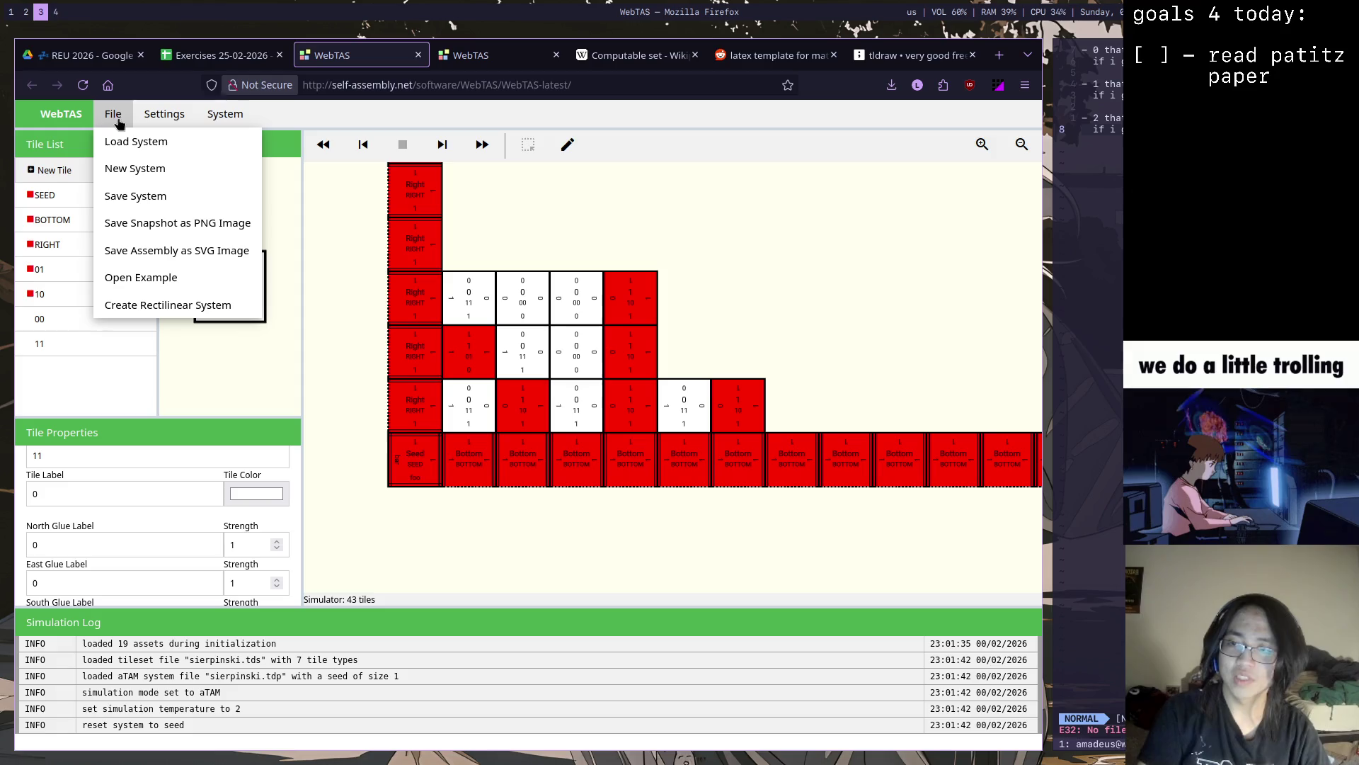
pyautogui.click(180, 282)
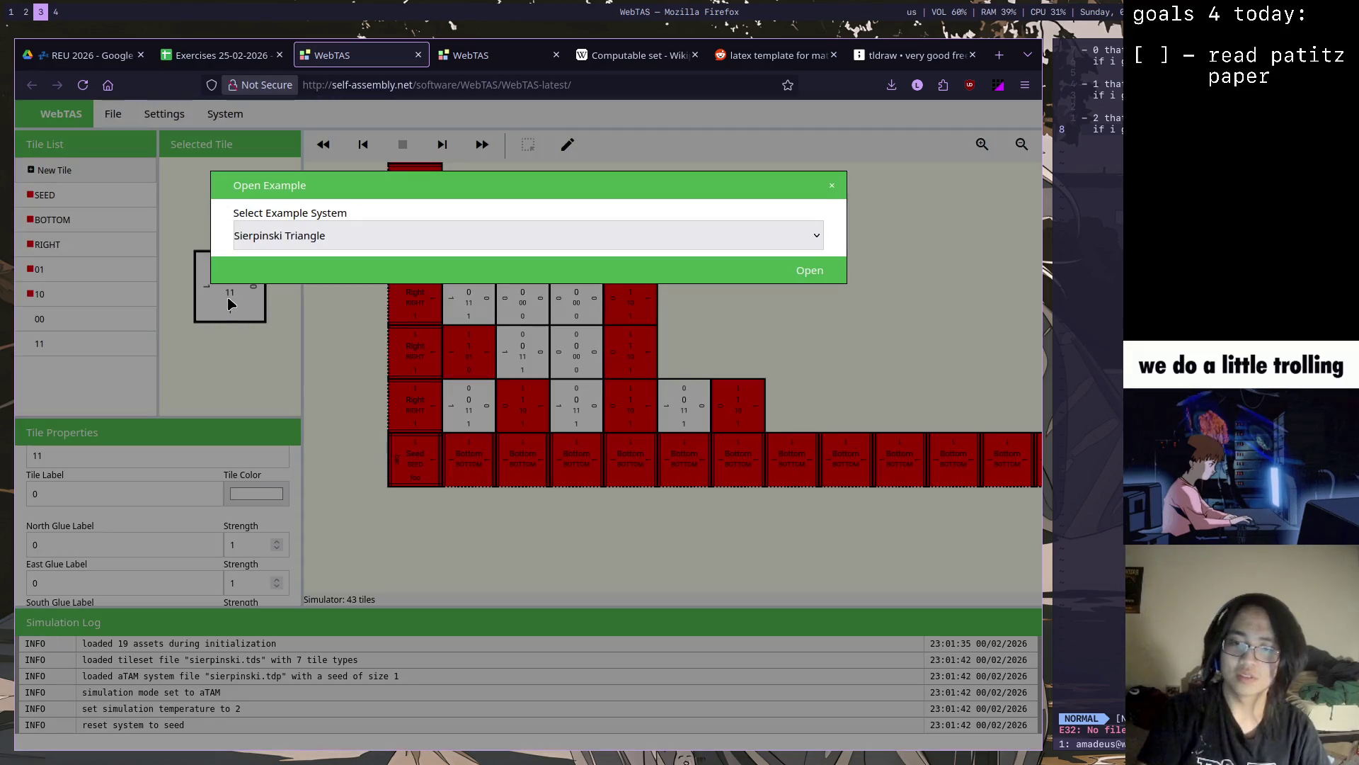
pyautogui.click(343, 236)
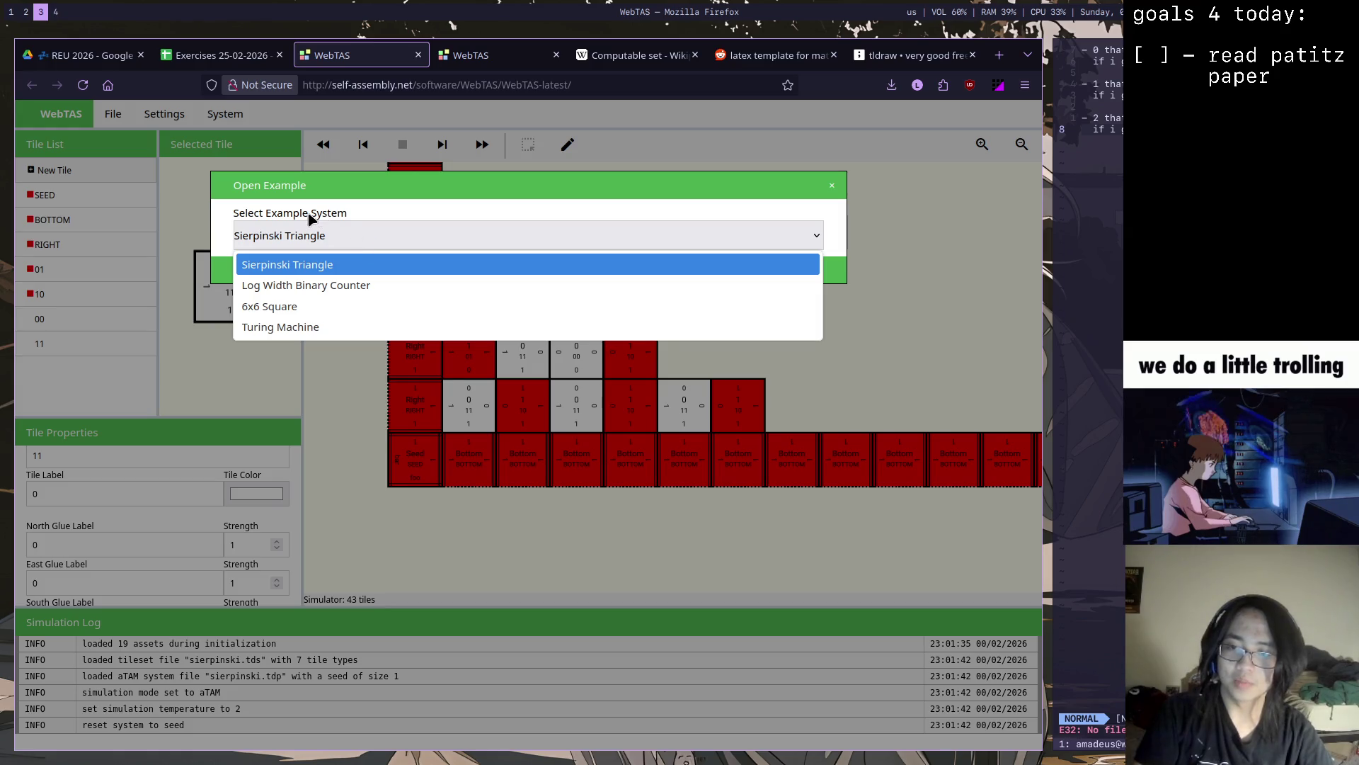
pyautogui.click(416, 198)
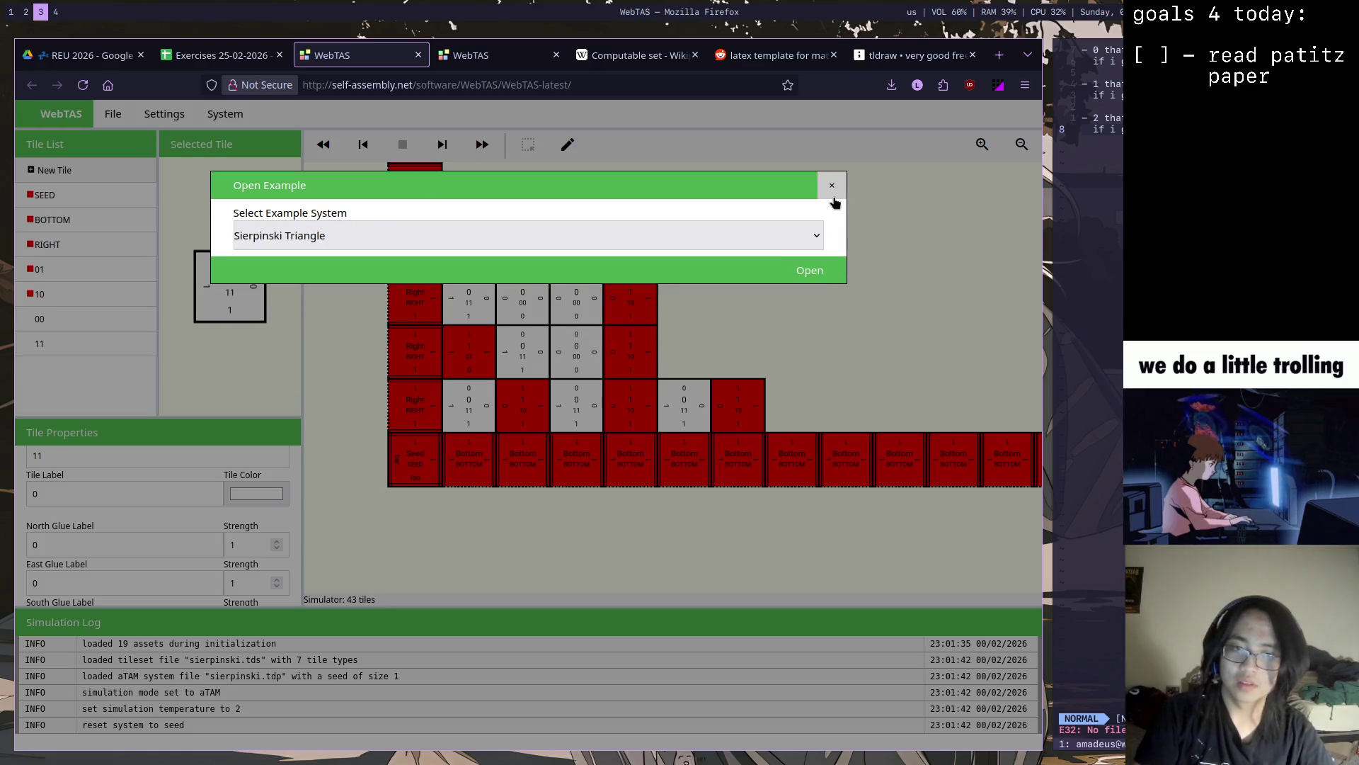
pyautogui.click(832, 185)
pyautogui.click(64, 278)
pyautogui.press('super+2')
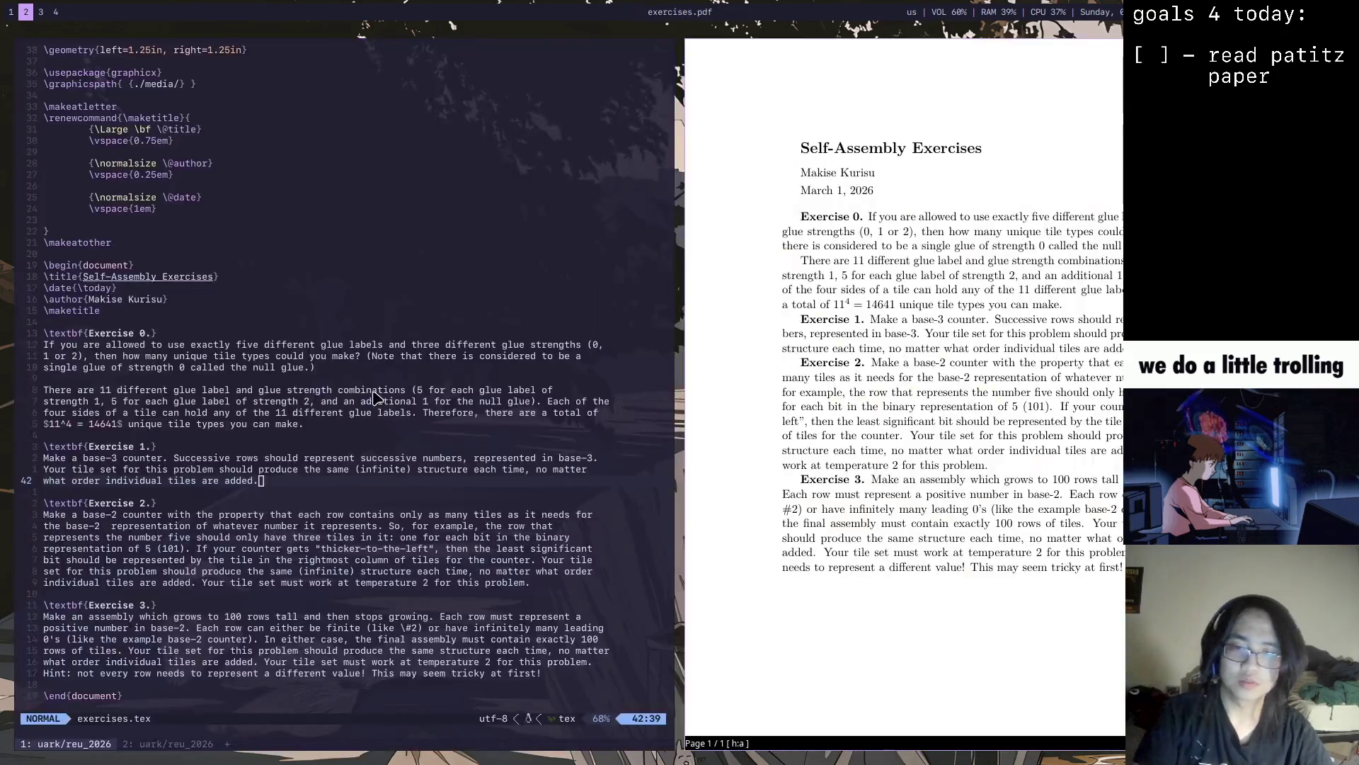
pyautogui.scroll(-1, 943, 451)
pyautogui.scroll(-8, 943, 451)
pyautogui.scroll(1, 946, 450)
pyautogui.scroll(10, 944, 451)
pyautogui.scroll(5, 943, 450)
pyautogui.scroll(-1, 943, 450)
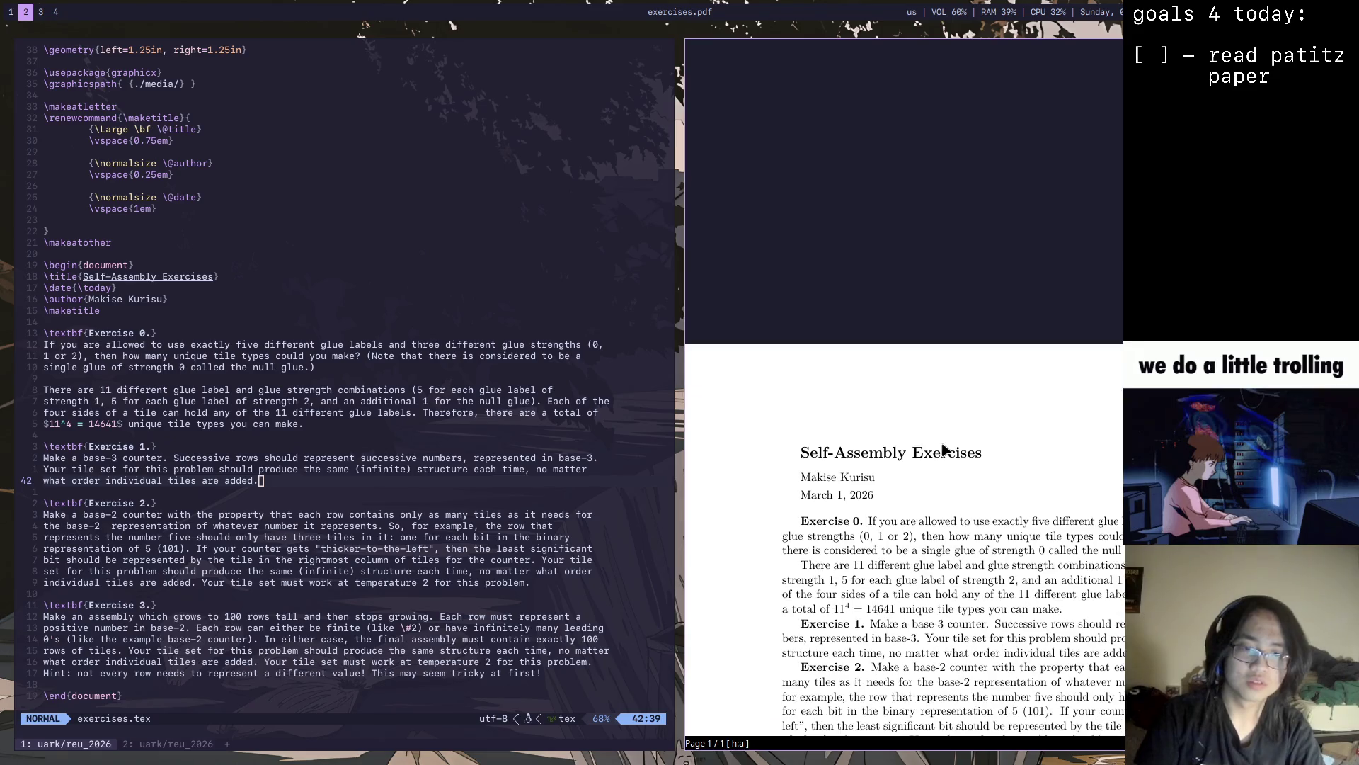
pyautogui.scroll(-9, 946, 451)
# Toggle the WebTAS workspace between full-width and side-by-side layouts with a new terminal
pyautogui.press('super+1')
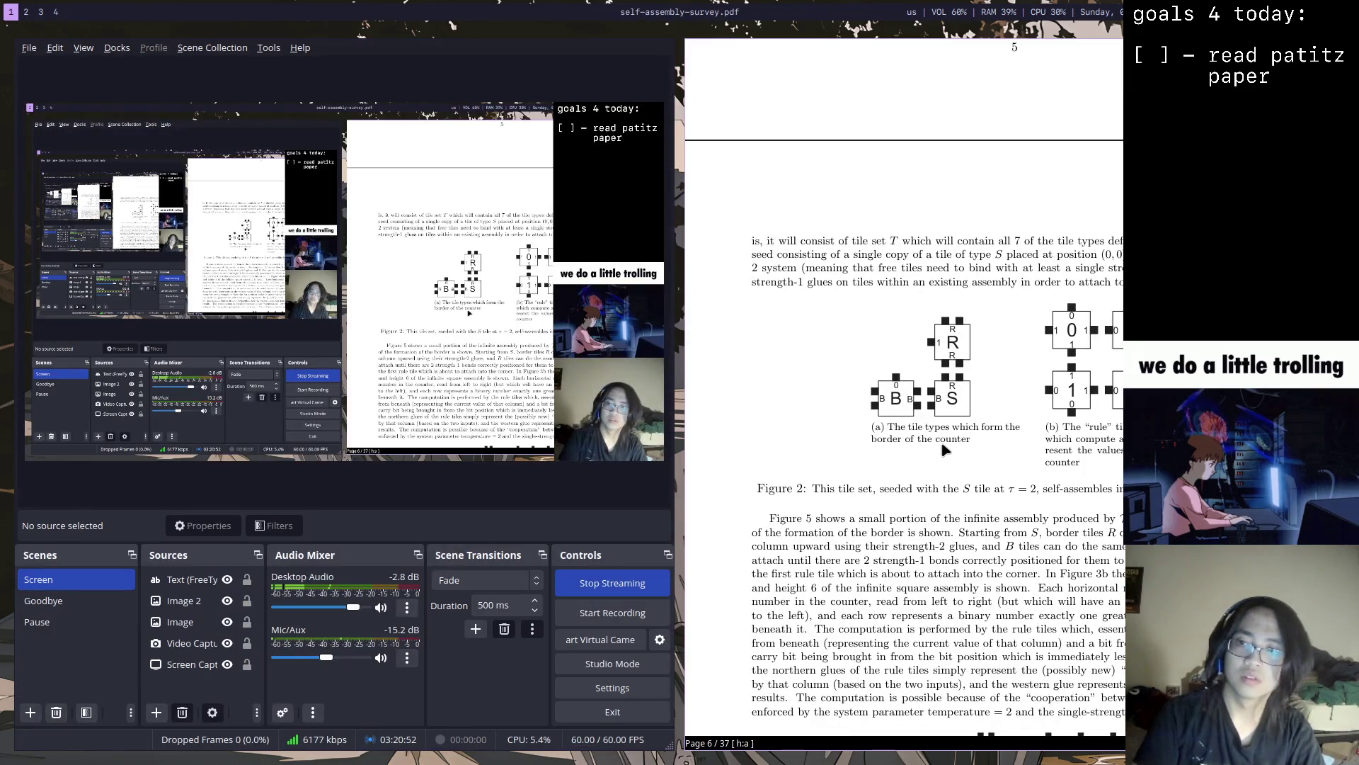
pyautogui.press('super+3')
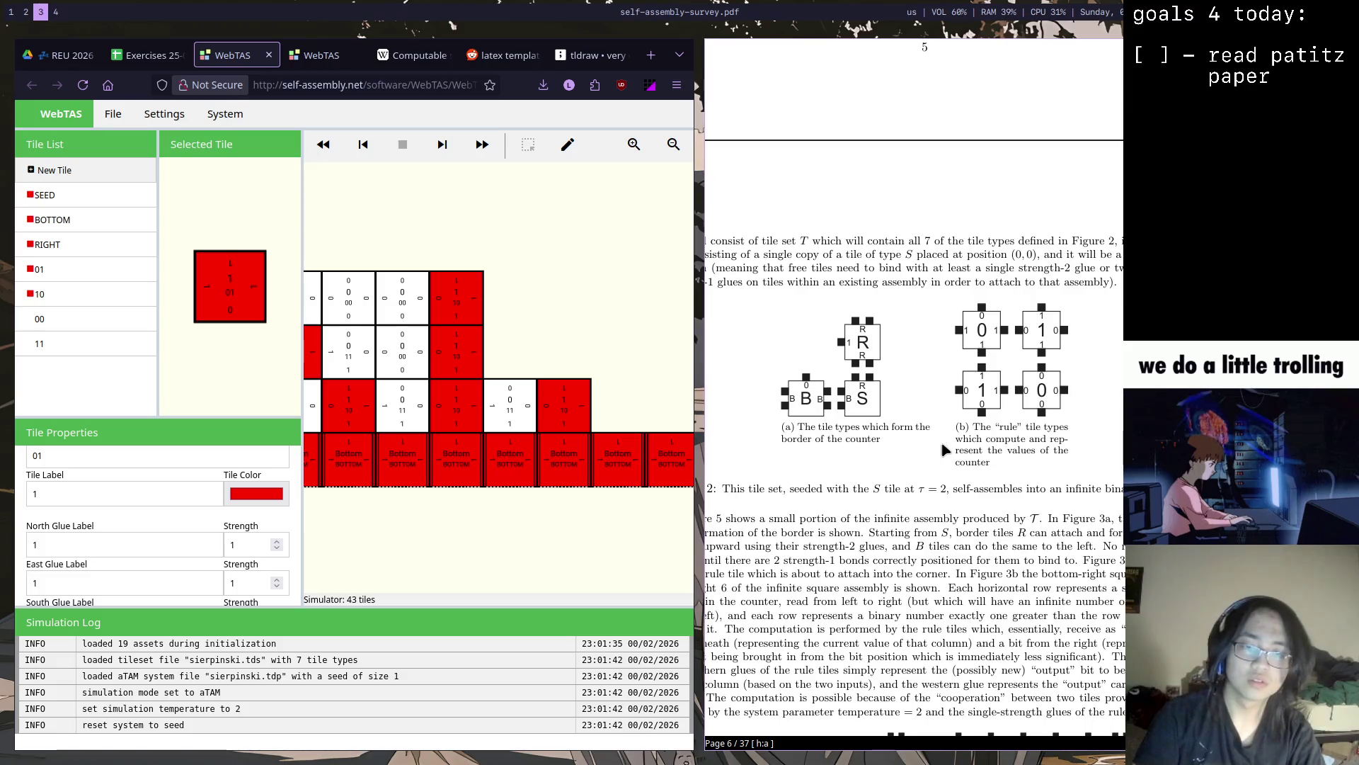
pyautogui.press('super+Return')
pyautogui.press('super+w')
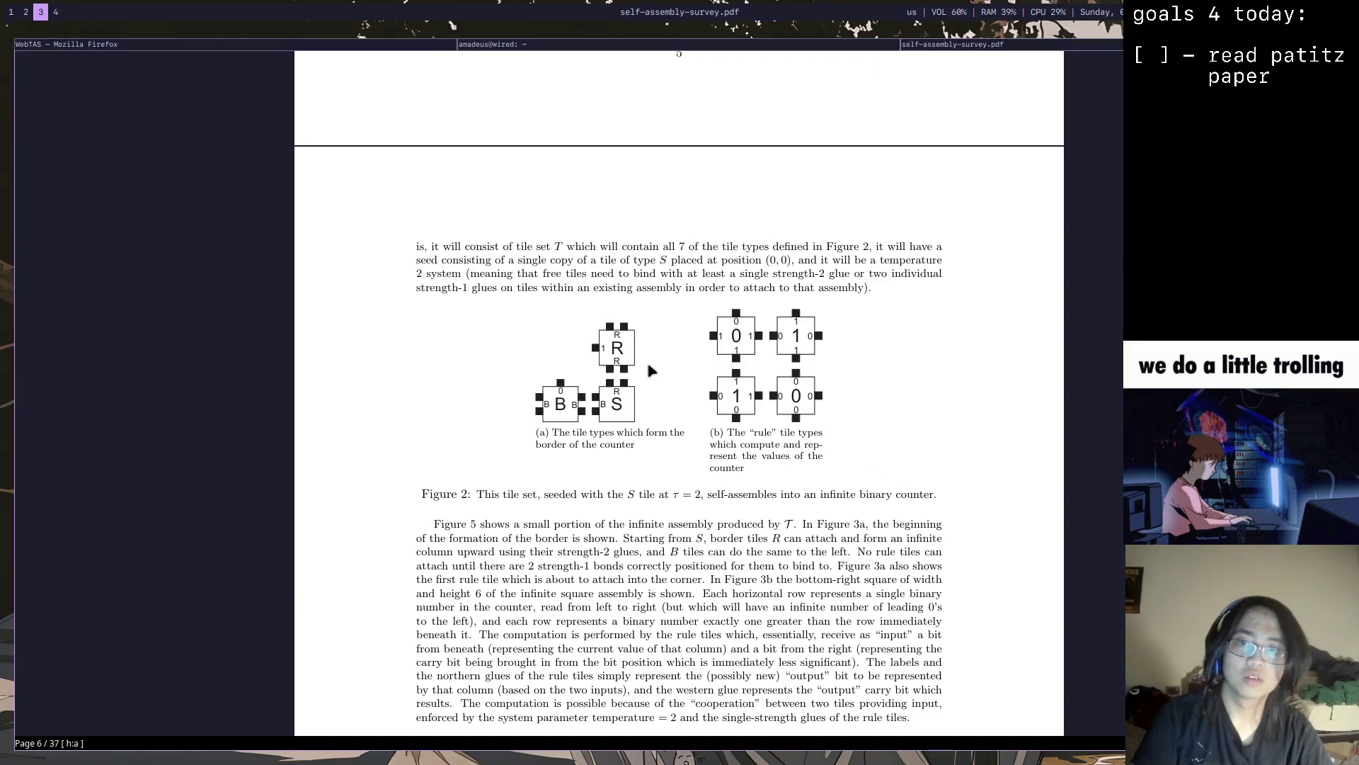
pyautogui.press('super+Right')
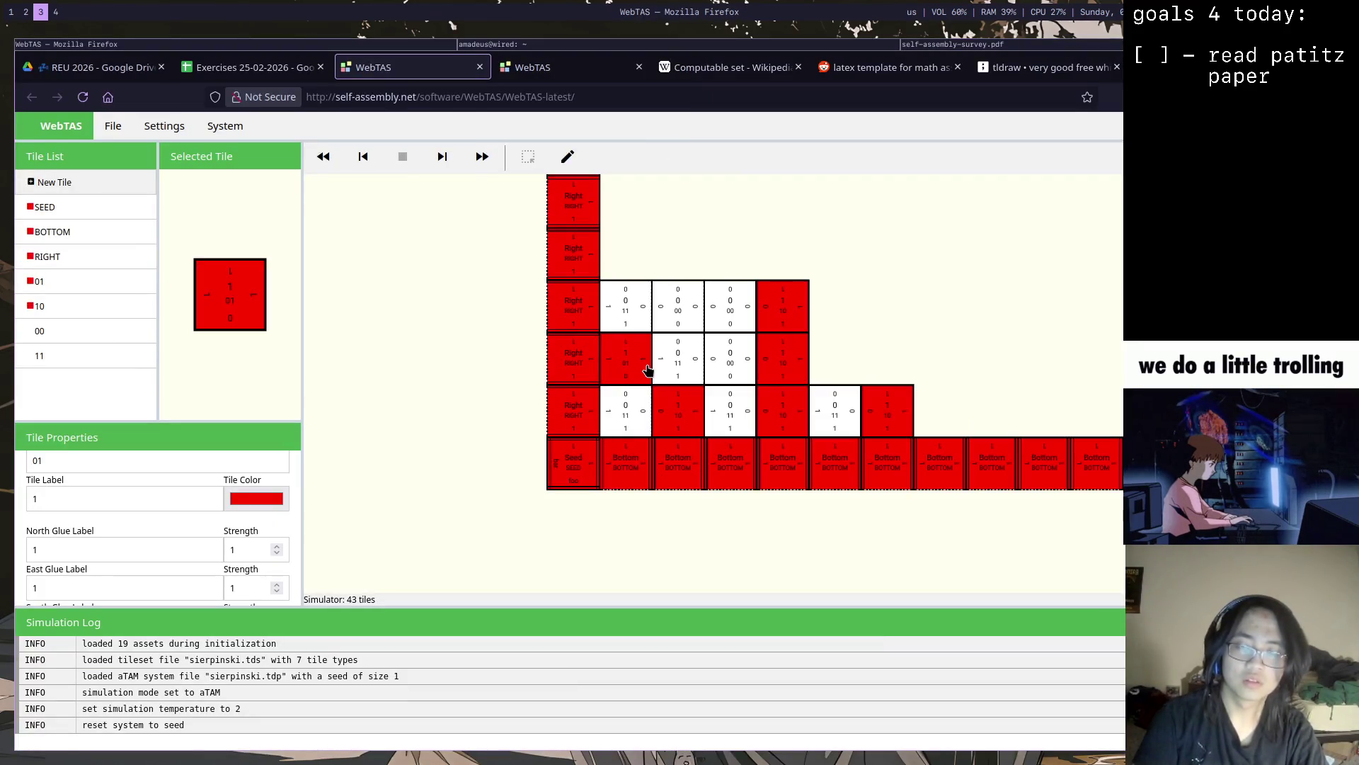
pyautogui.press('super+Left')
pyautogui.press('super+e')
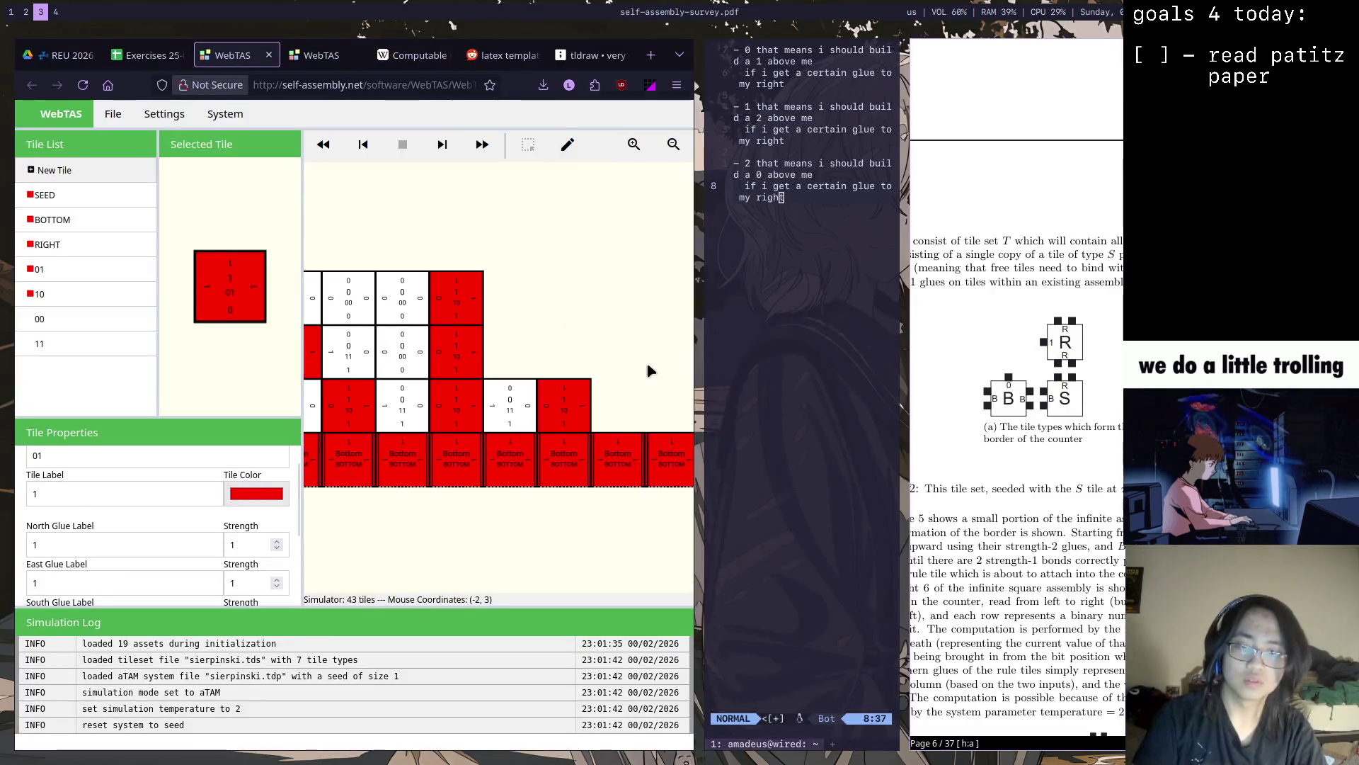
pyautogui.press('super+w')
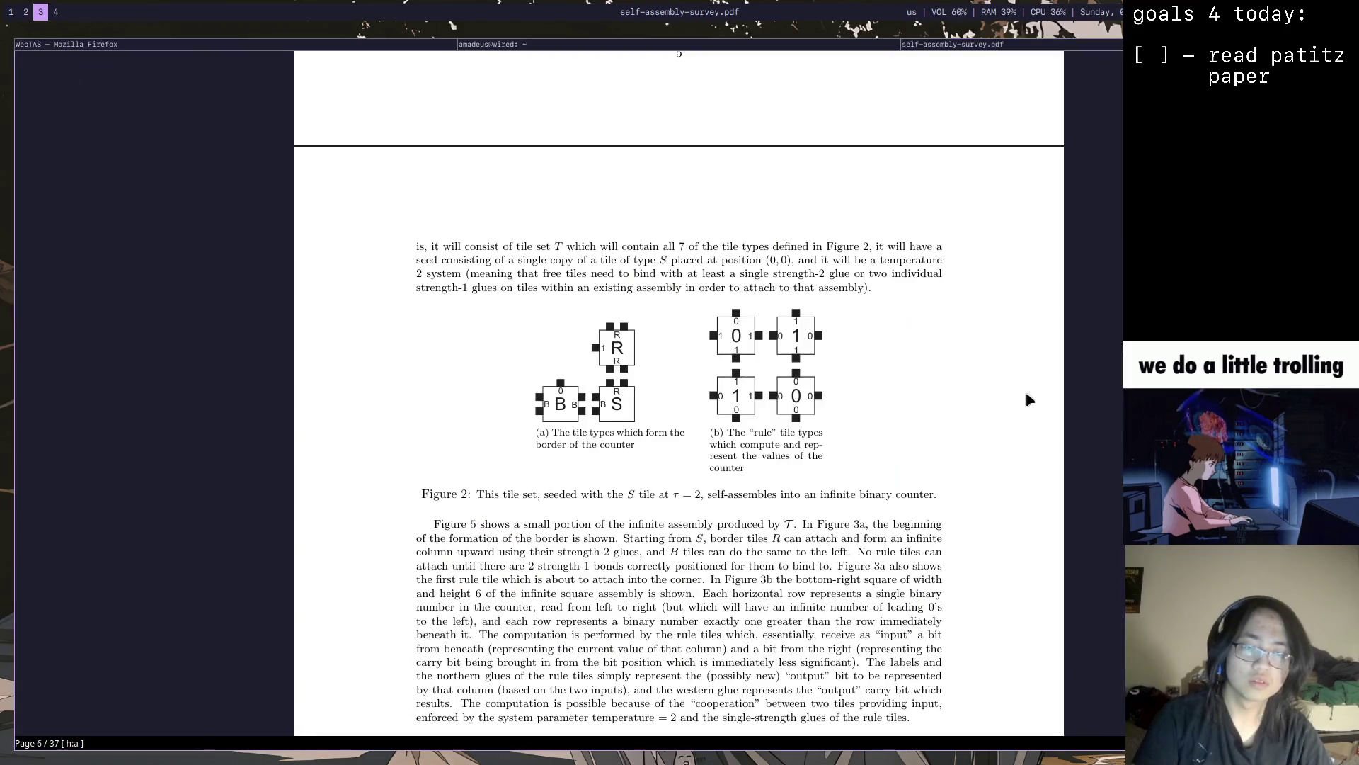
pyautogui.press('super+e')
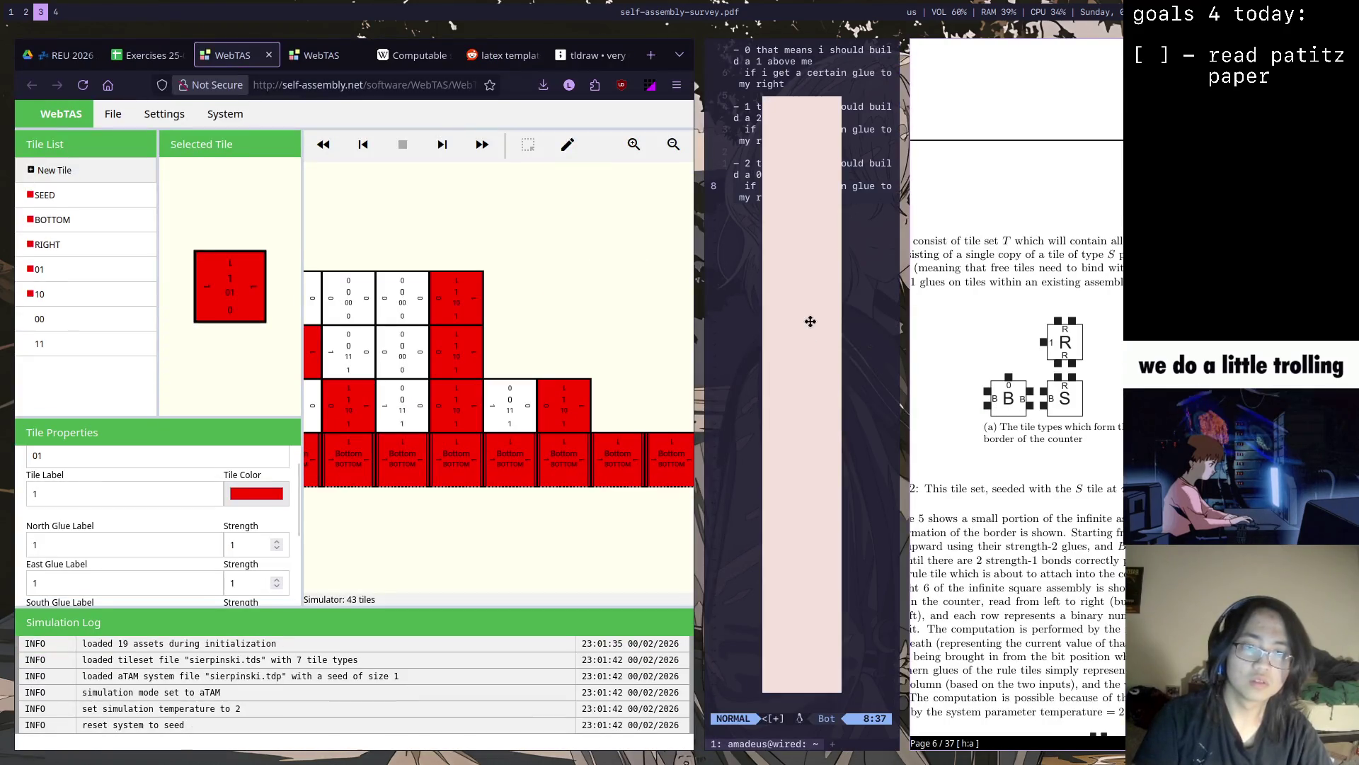
# Close the terminals, widen the survey PDF column, zoom it out, and select the SEED tile
pyautogui.press('super+shift+q')
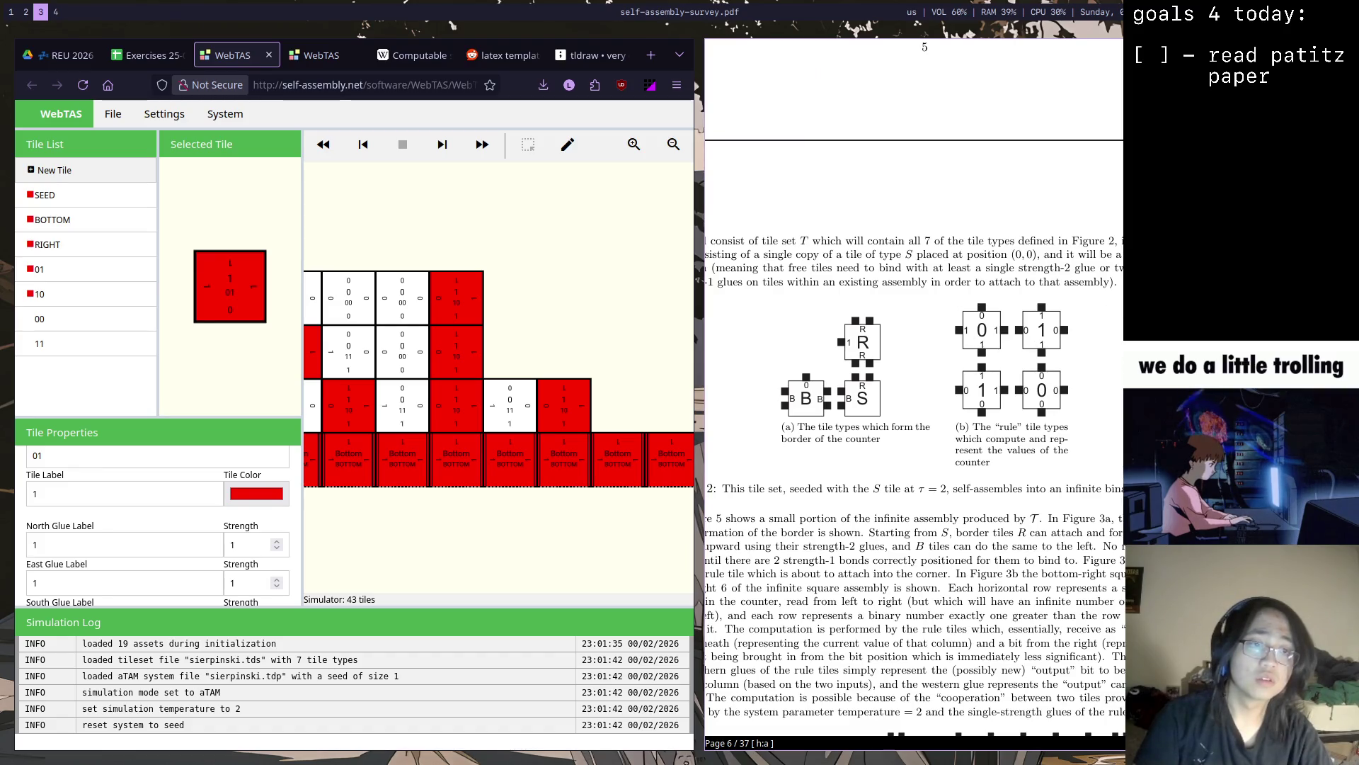
pyautogui.press('super+shift+Right')
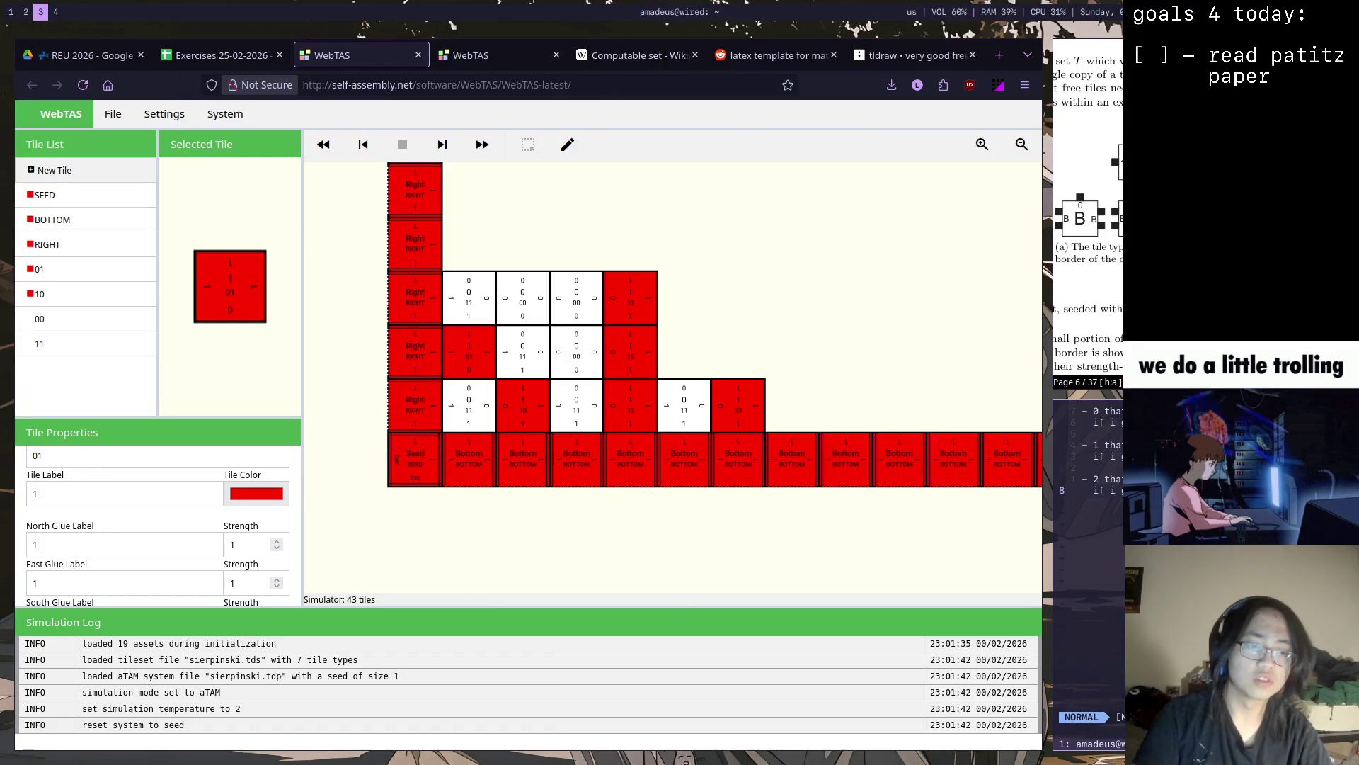
pyautogui.press('super+Up')
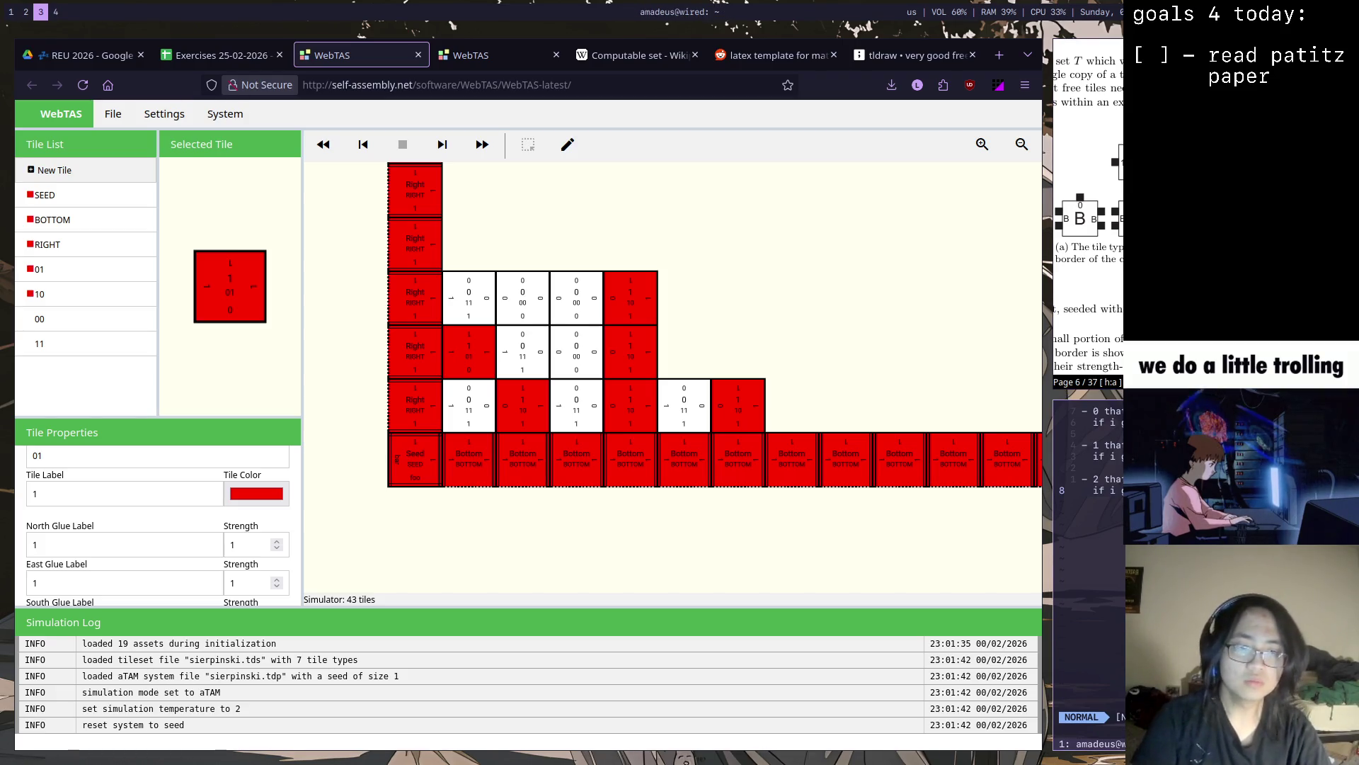
pyautogui.press('super+shift+Down')
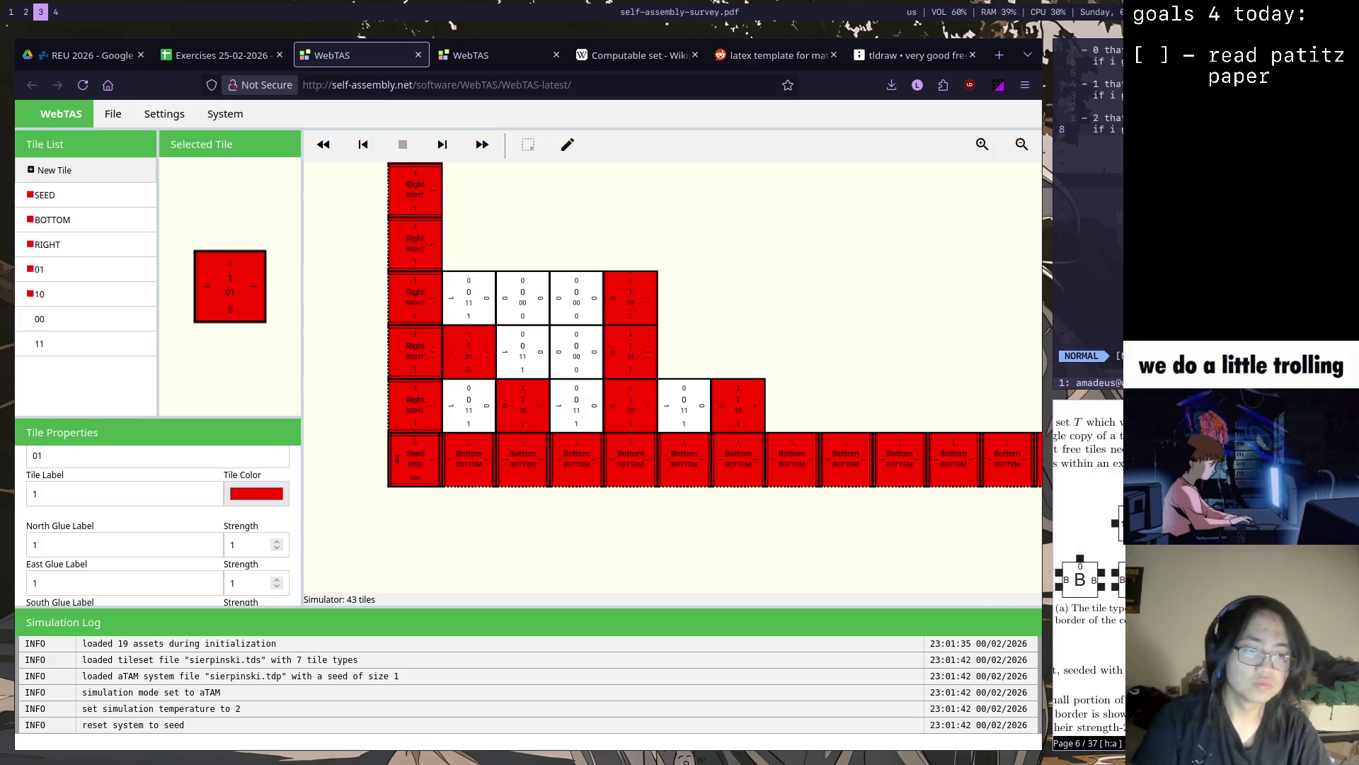
pyautogui.press('super+shift+q')
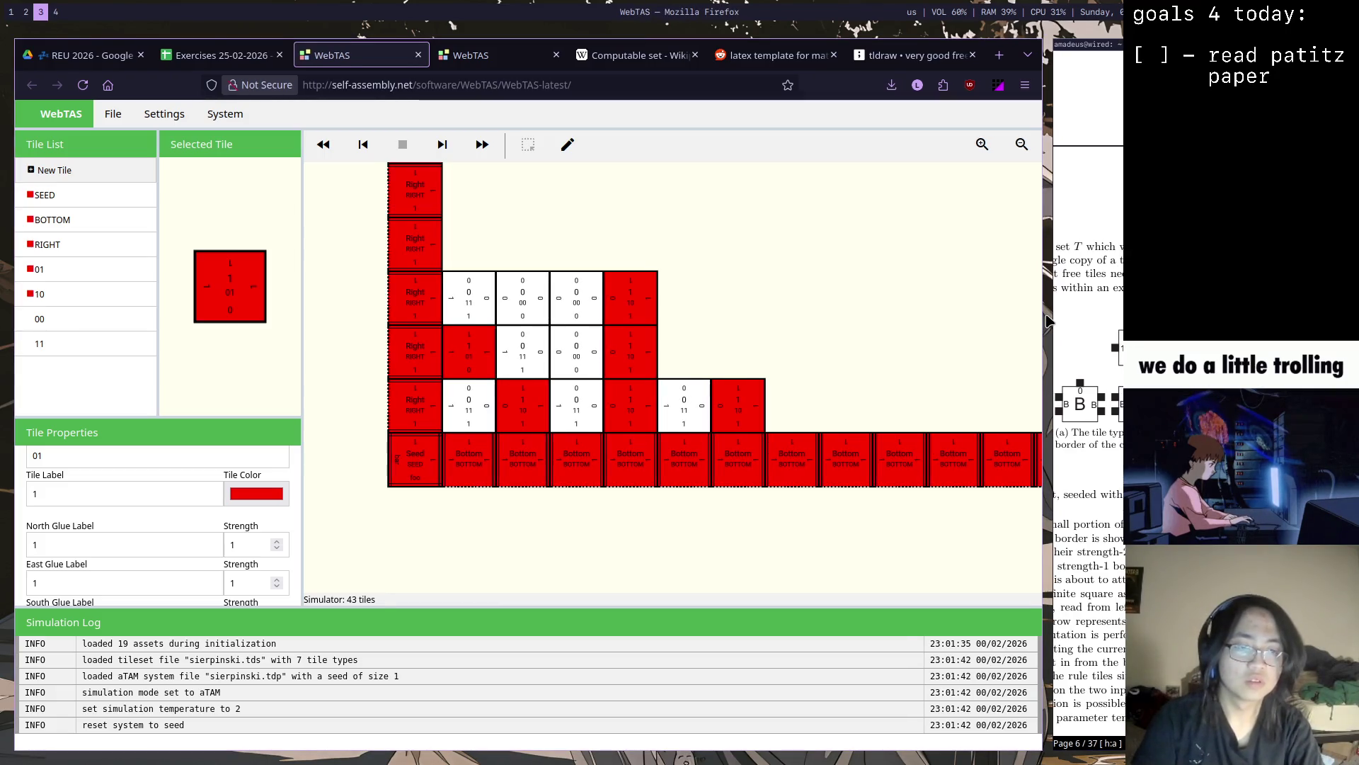
pyautogui.press('Left')
pyautogui.press('Left')
pyautogui.press('Left')
pyautogui.press('Left')
pyautogui.press('Left')
pyautogui.press('Left')
pyautogui.press('Left')
pyautogui.press('Left')
pyautogui.press('Left')
pyautogui.press('Left')
pyautogui.press('Left')
pyautogui.press('Left')
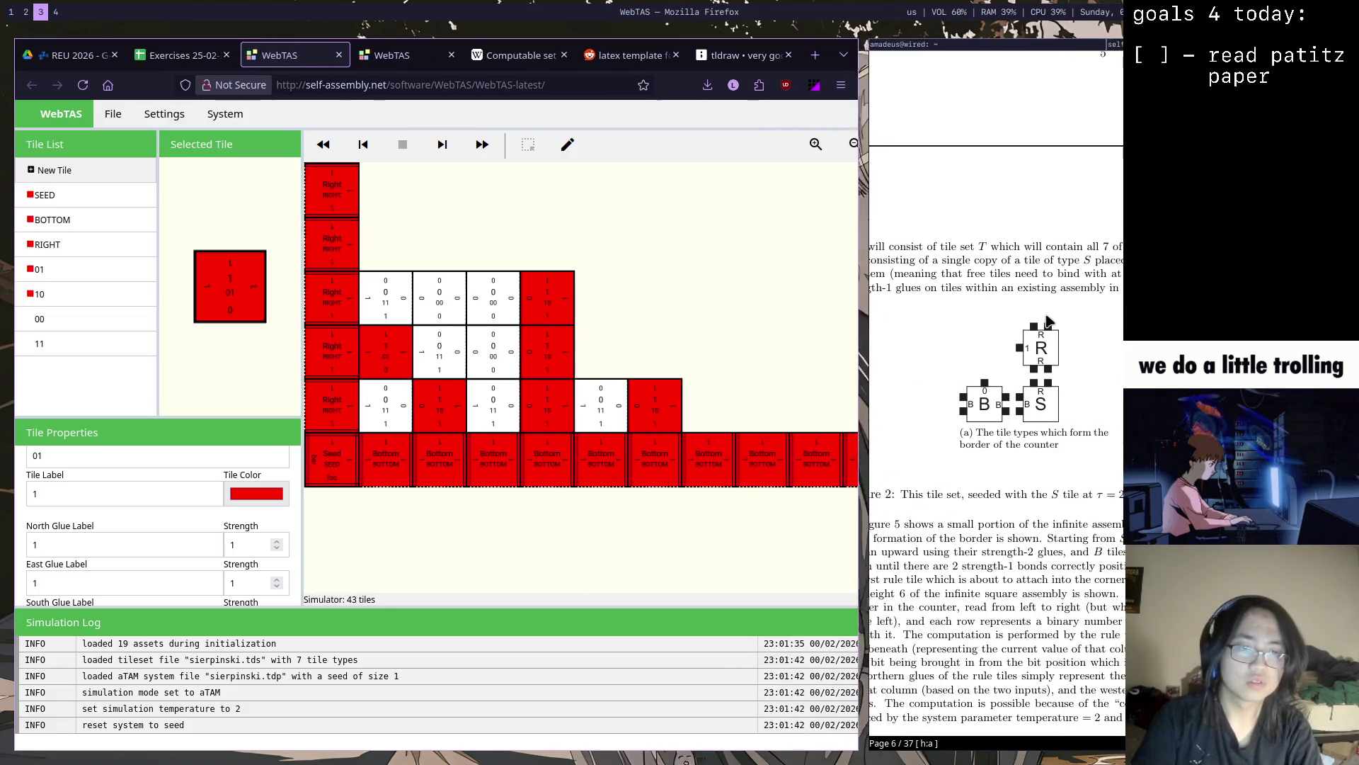
pyautogui.press('Left')
pyautogui.press('Left')
pyautogui.press('Left')
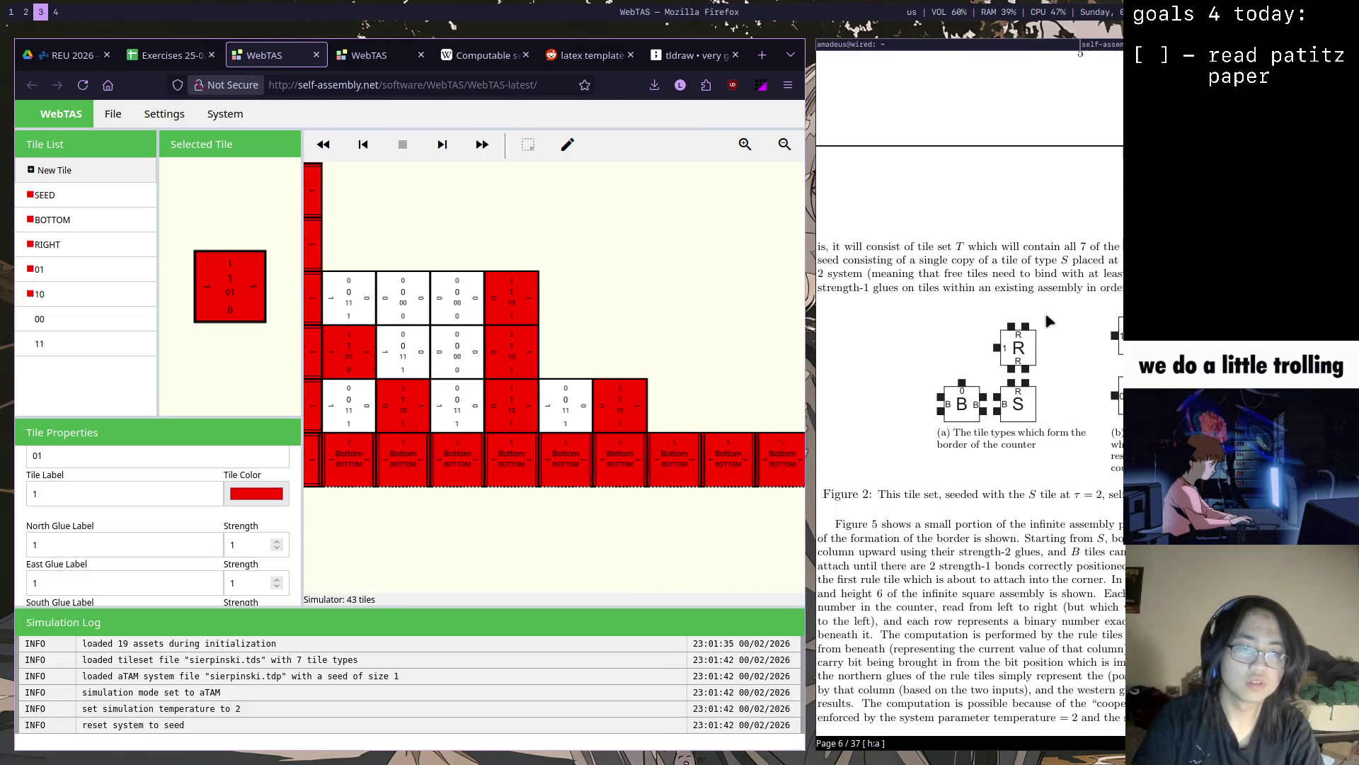
pyautogui.press('-')
pyautogui.press('-')
pyautogui.press('-')
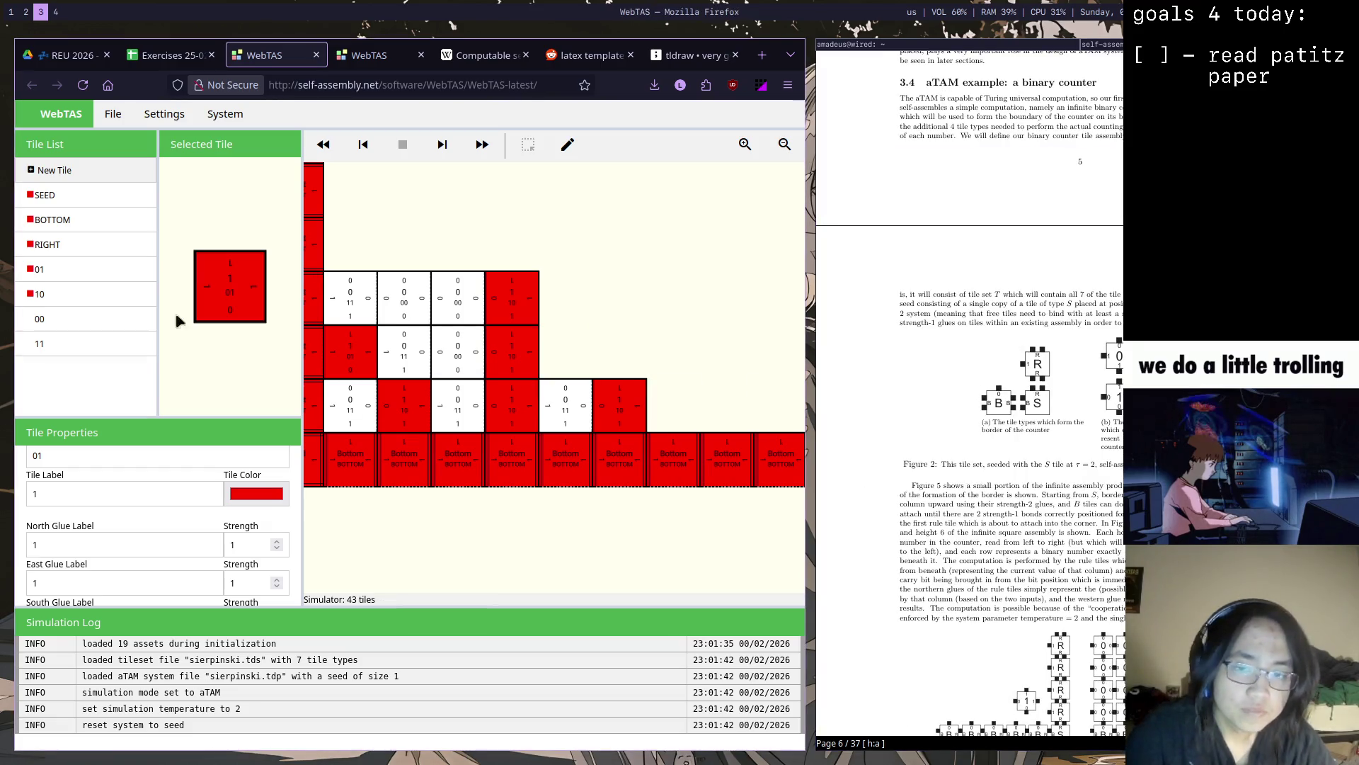
pyautogui.click(96, 195)
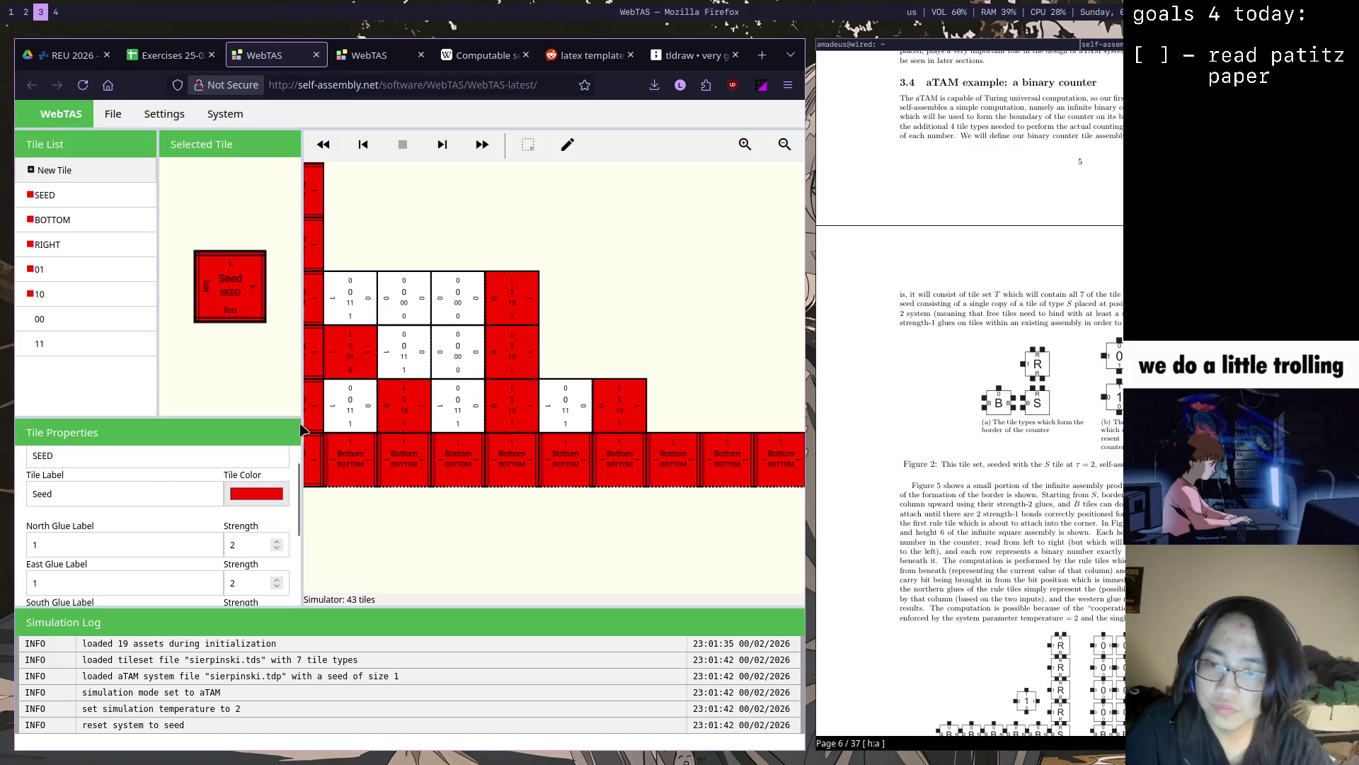
pyautogui.moveTo(300, 475); pyautogui.dragTo(299, 544)
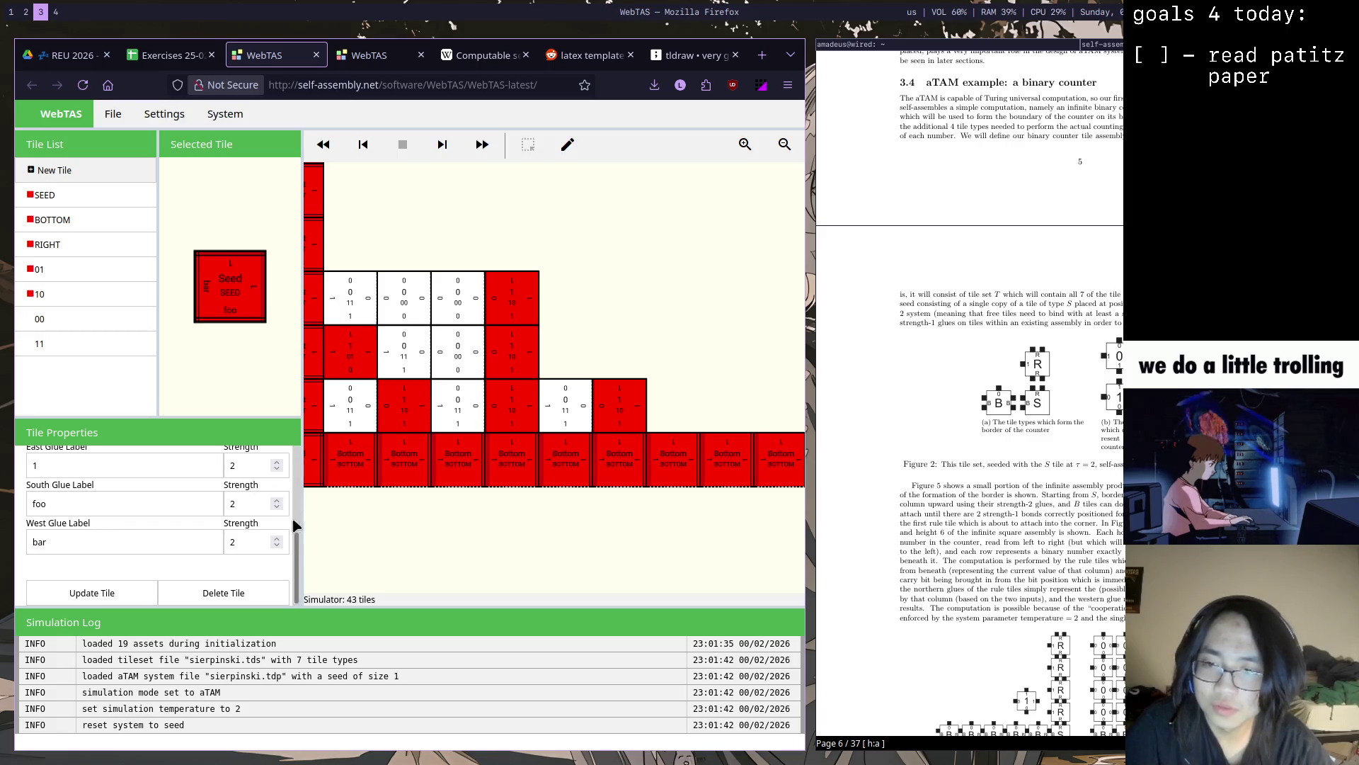
# Clear the SEED tile's east and south glue labels and set its west glue to B
pyautogui.moveTo(299, 542); pyautogui.dragTo(298, 511)
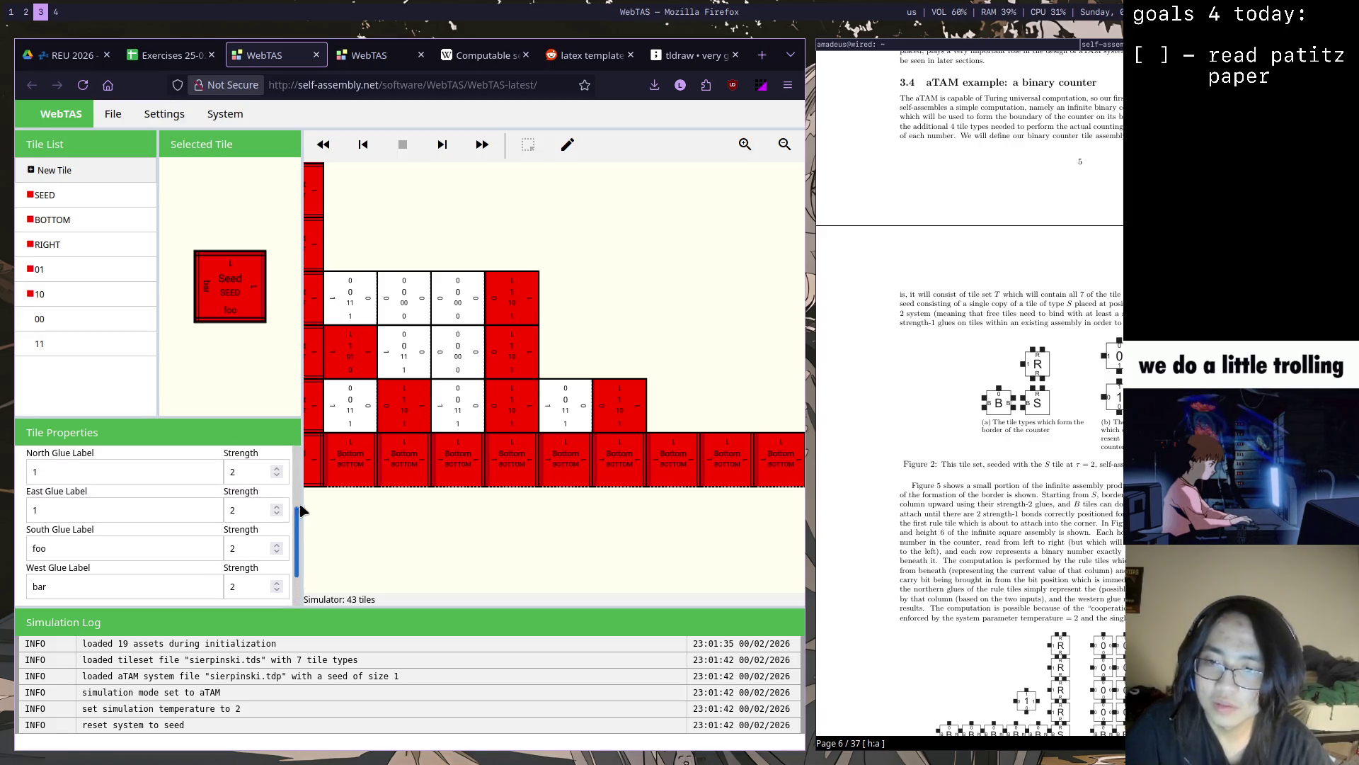
pyautogui.moveTo(388, 518); pyautogui.dragTo(453, 529)
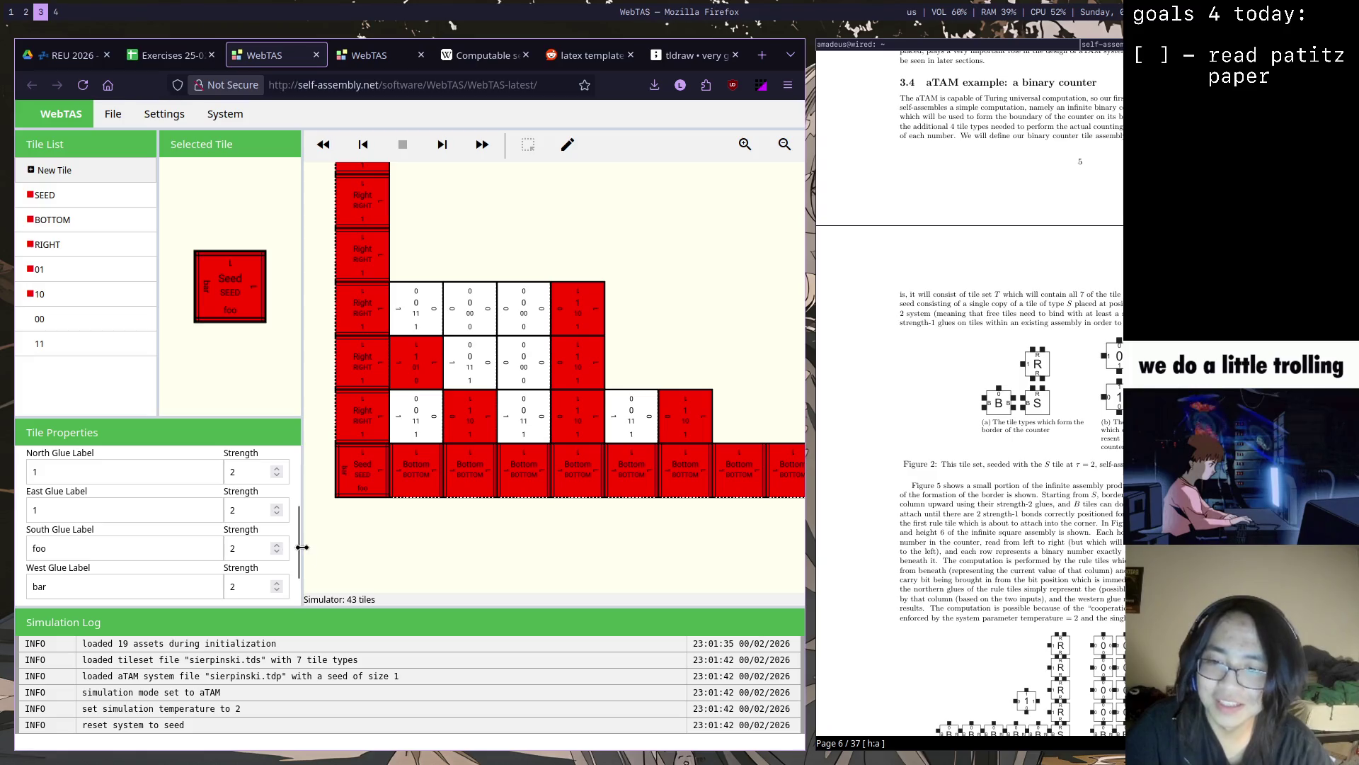
pyautogui.moveTo(302, 553)
pyautogui.mouseDown()
pyautogui.moveTo(325, 479)
pyautogui.moveTo(337, 540)
pyautogui.moveTo(334, 522)
pyautogui.mouseUp()
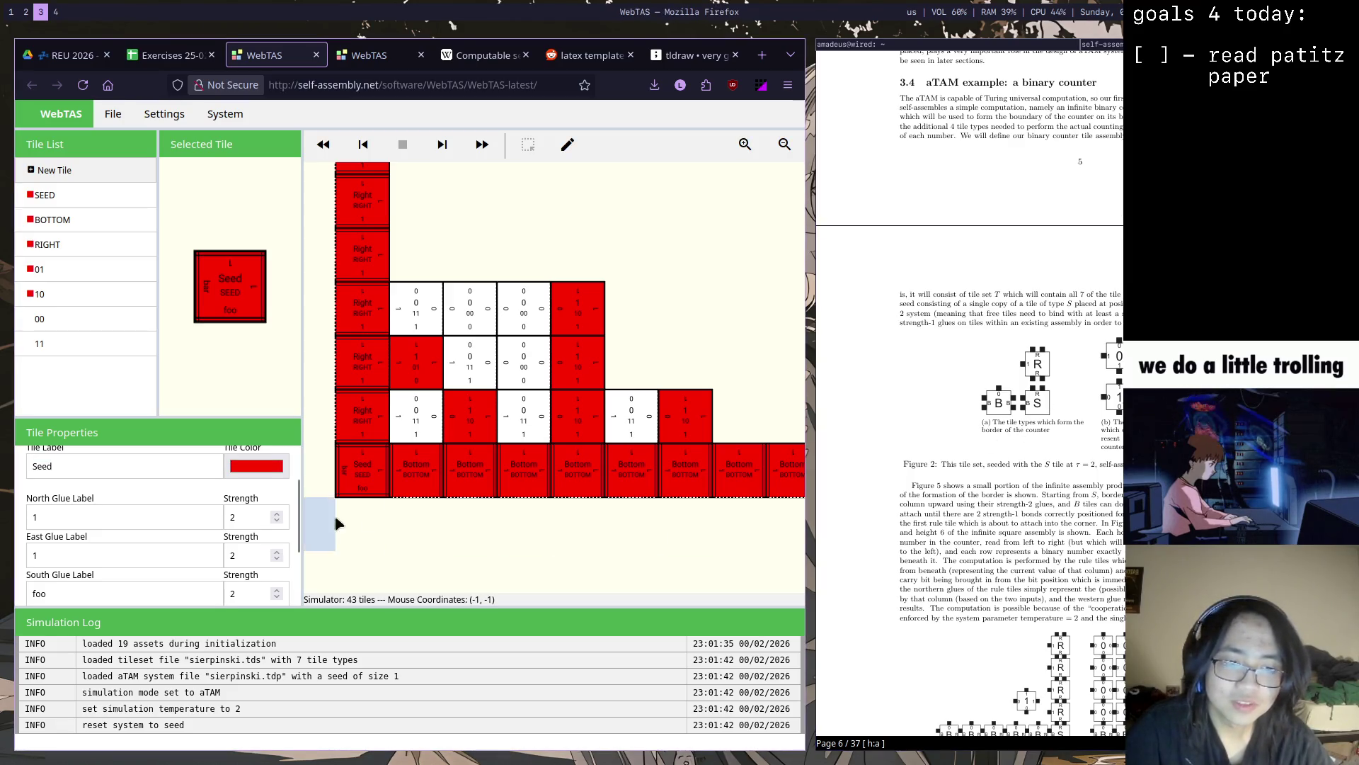
pyautogui.click(138, 510)
pyautogui.press('BackSpace')
pyautogui.write('R')
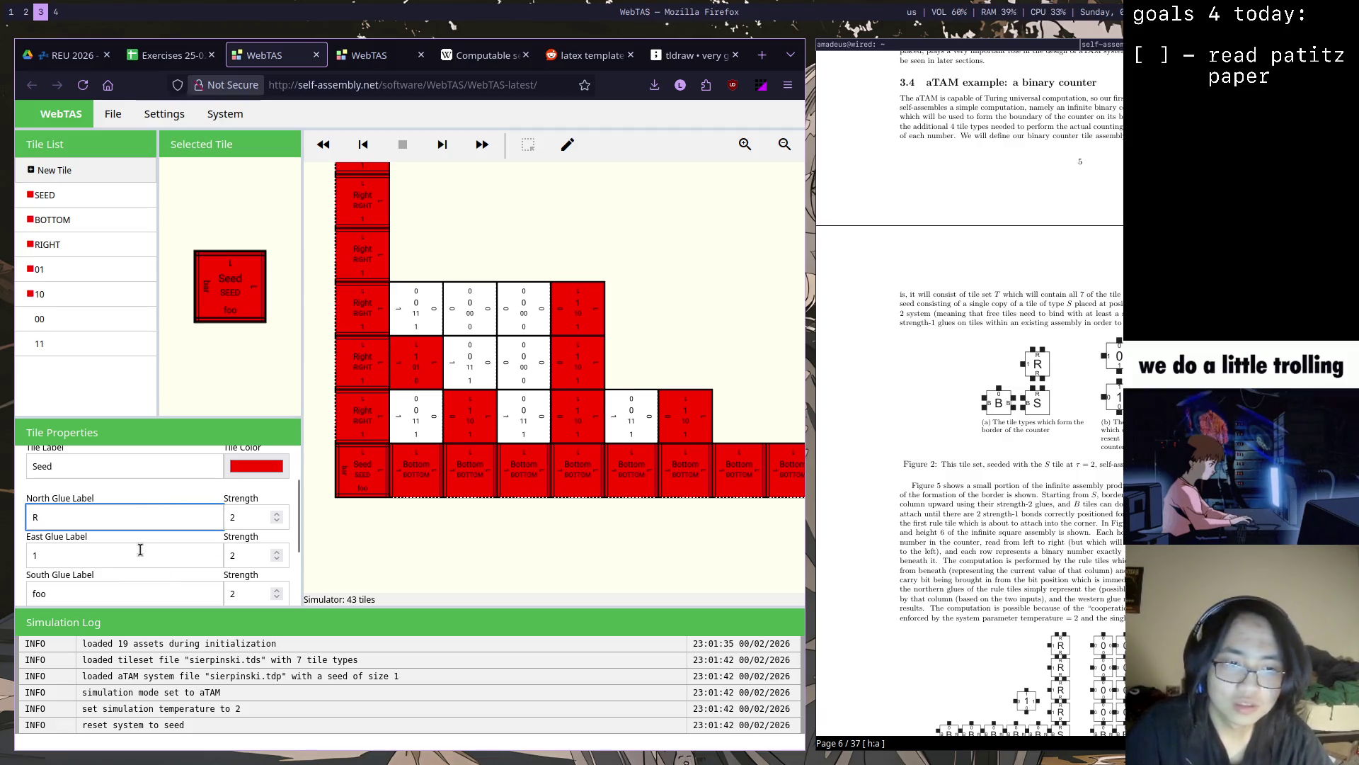
pyautogui.click(192, 554)
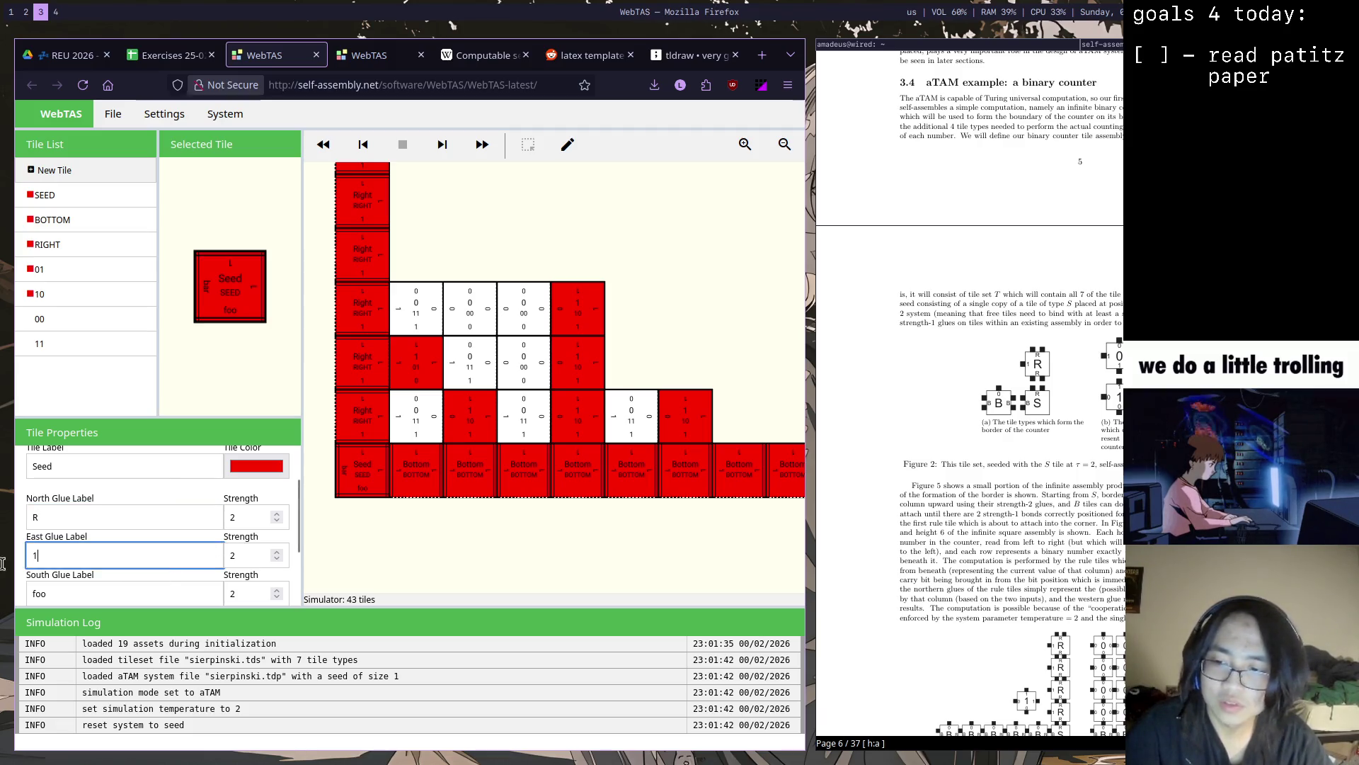
pyautogui.press('BackSpace')
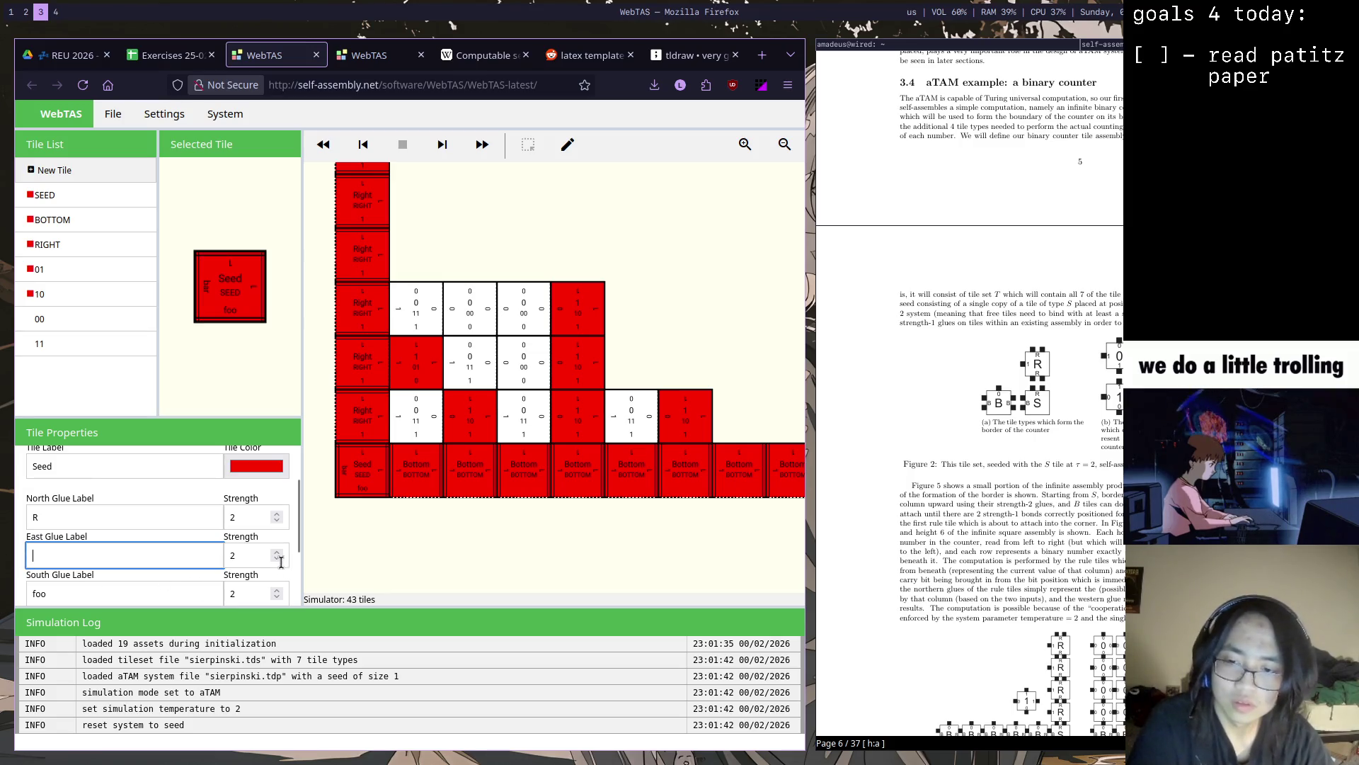
pyautogui.scroll(-3, 278, 573)
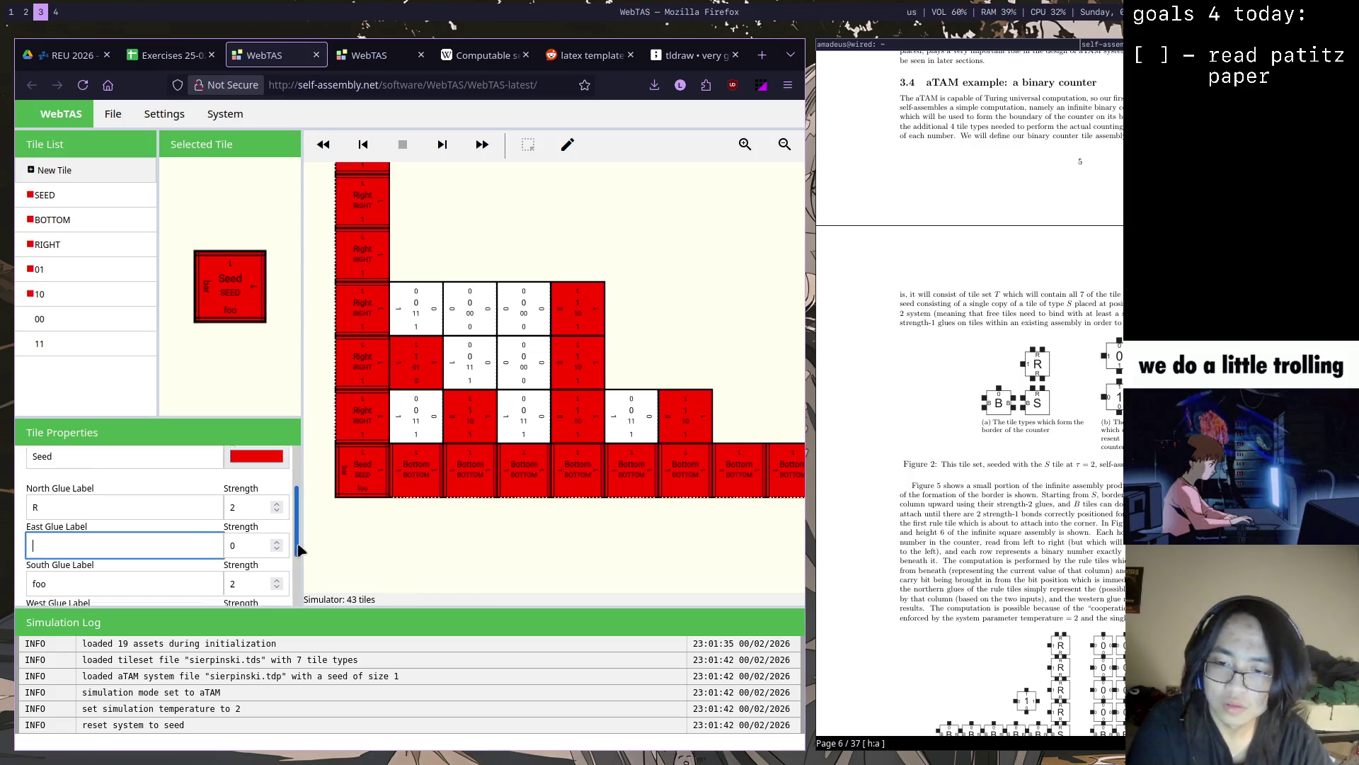
pyautogui.doubleClick(142, 509)
pyautogui.press('BackSpace')
pyautogui.click(119, 543)
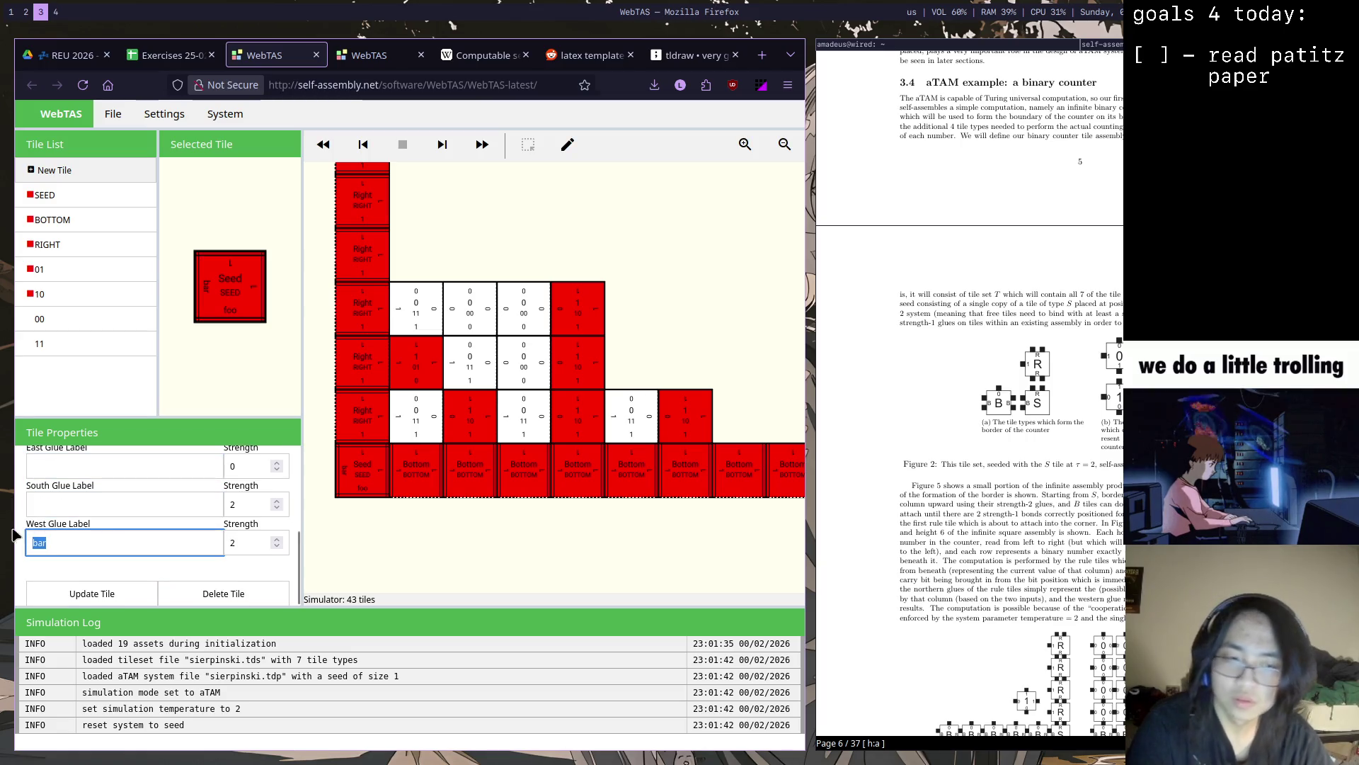
pyautogui.write('B')
# Update the SEED tile, accepting that the assembly is cleared
pyautogui.click(91, 592)
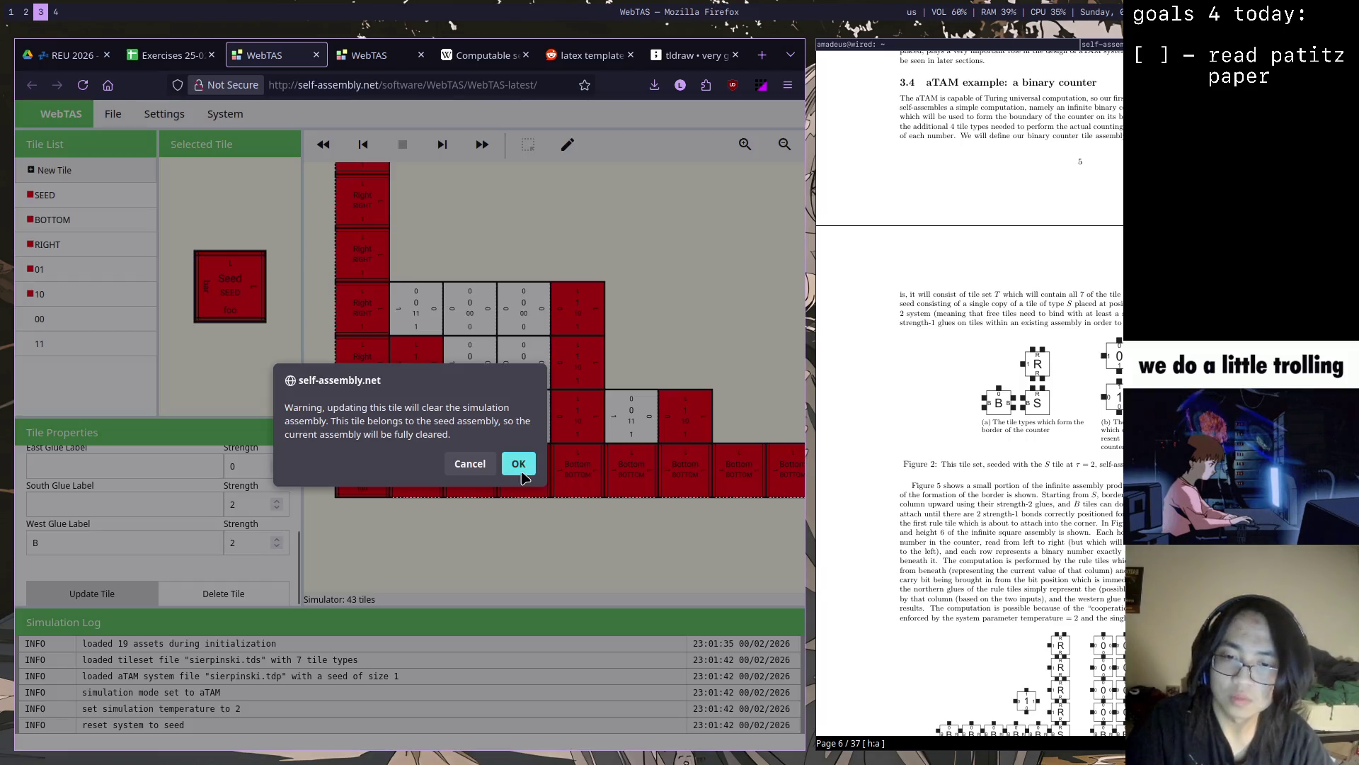
pyautogui.click(518, 464)
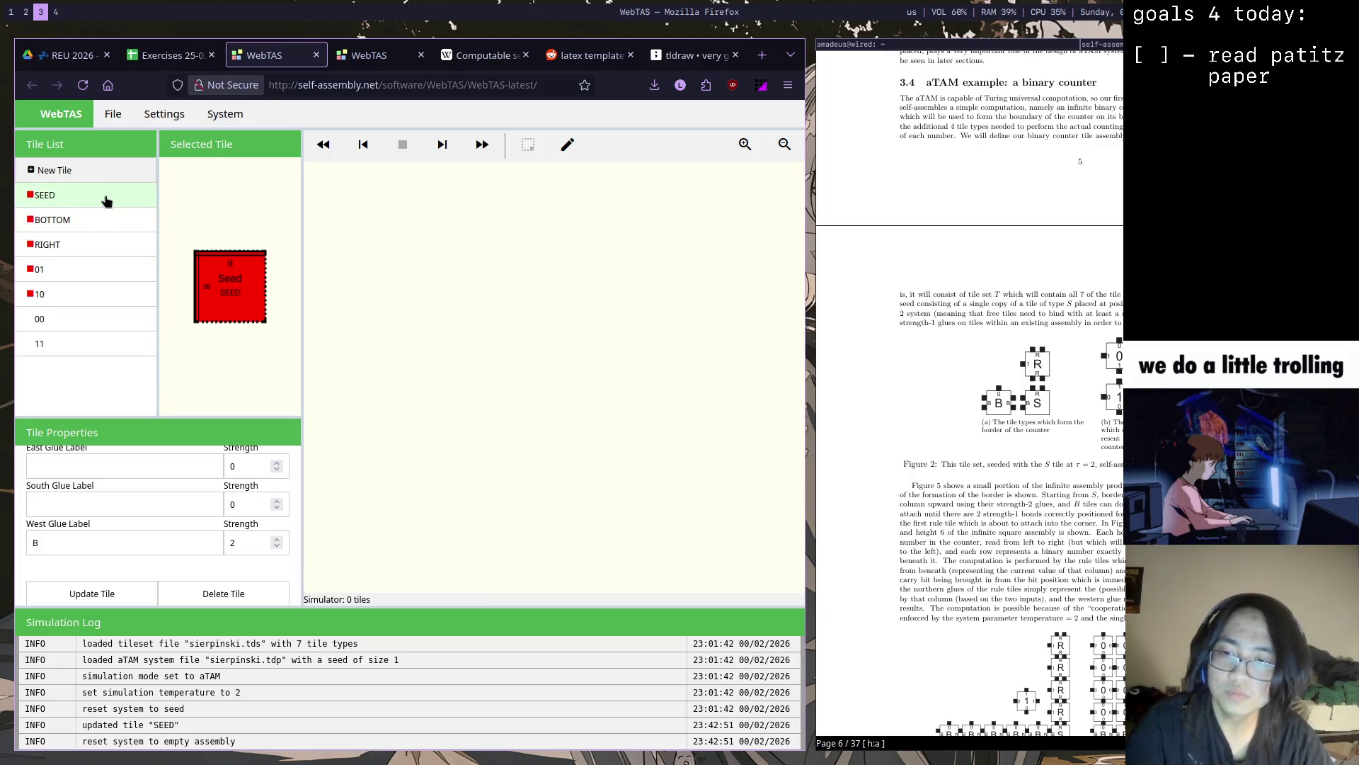
# Set the BOTTOM tile's north glue to 0 and its east and west glues to B
pyautogui.click(52, 218)
pyautogui.click(117, 466)
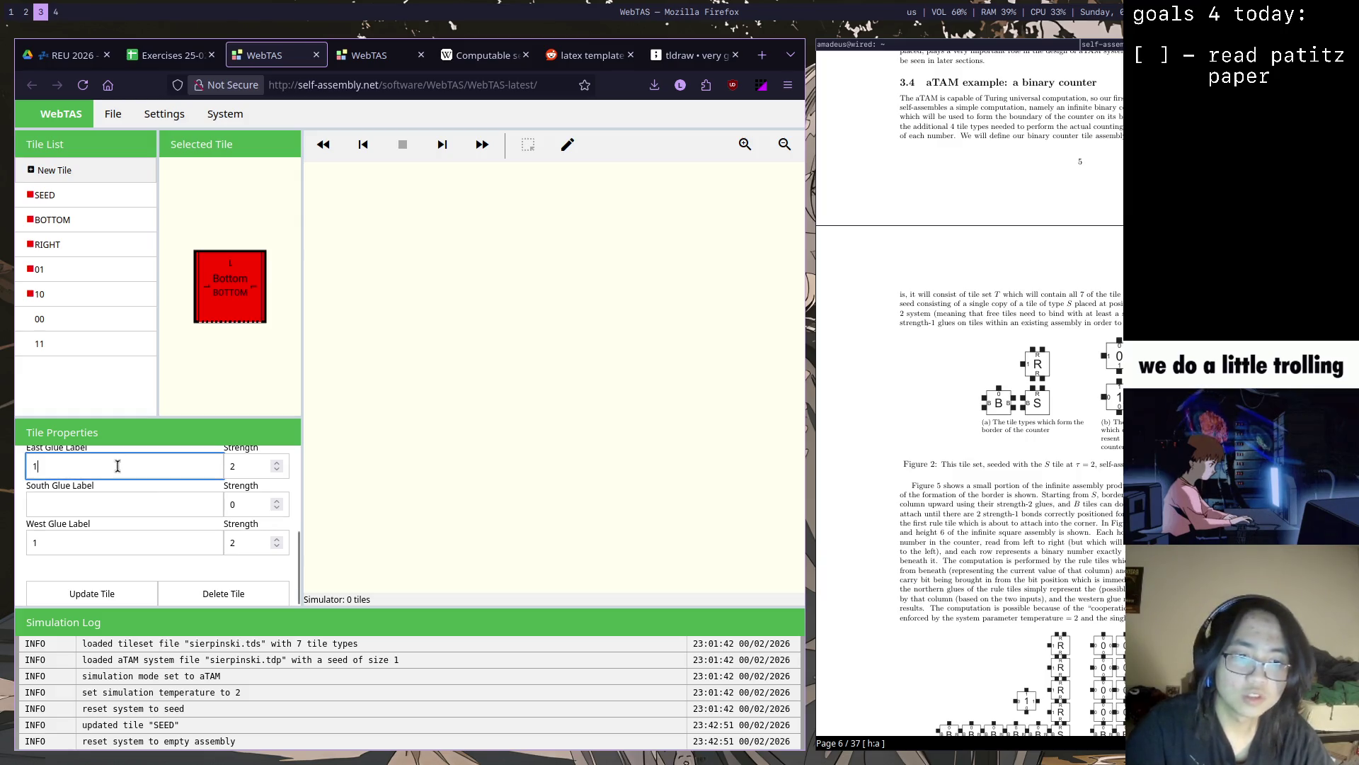
pyautogui.write('0')
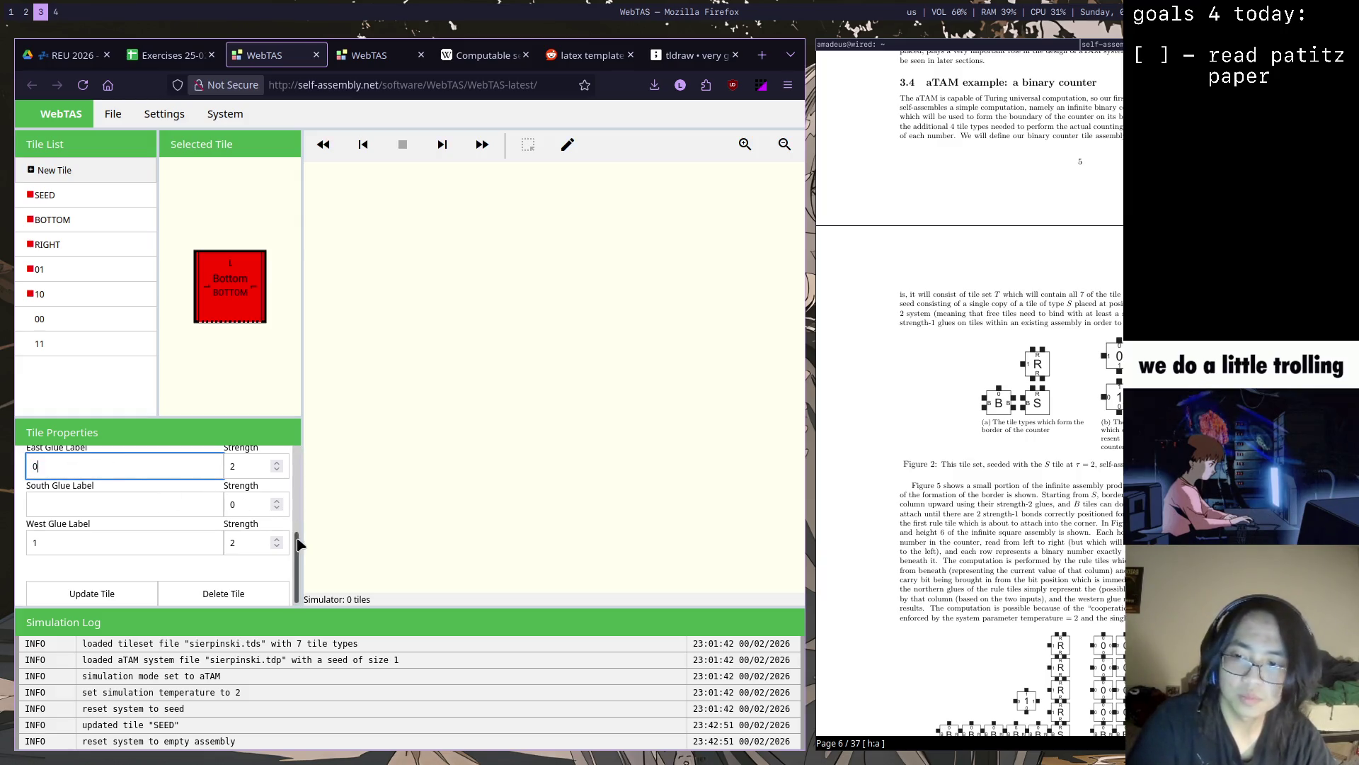
pyautogui.moveTo(297, 545); pyautogui.dragTo(301, 499)
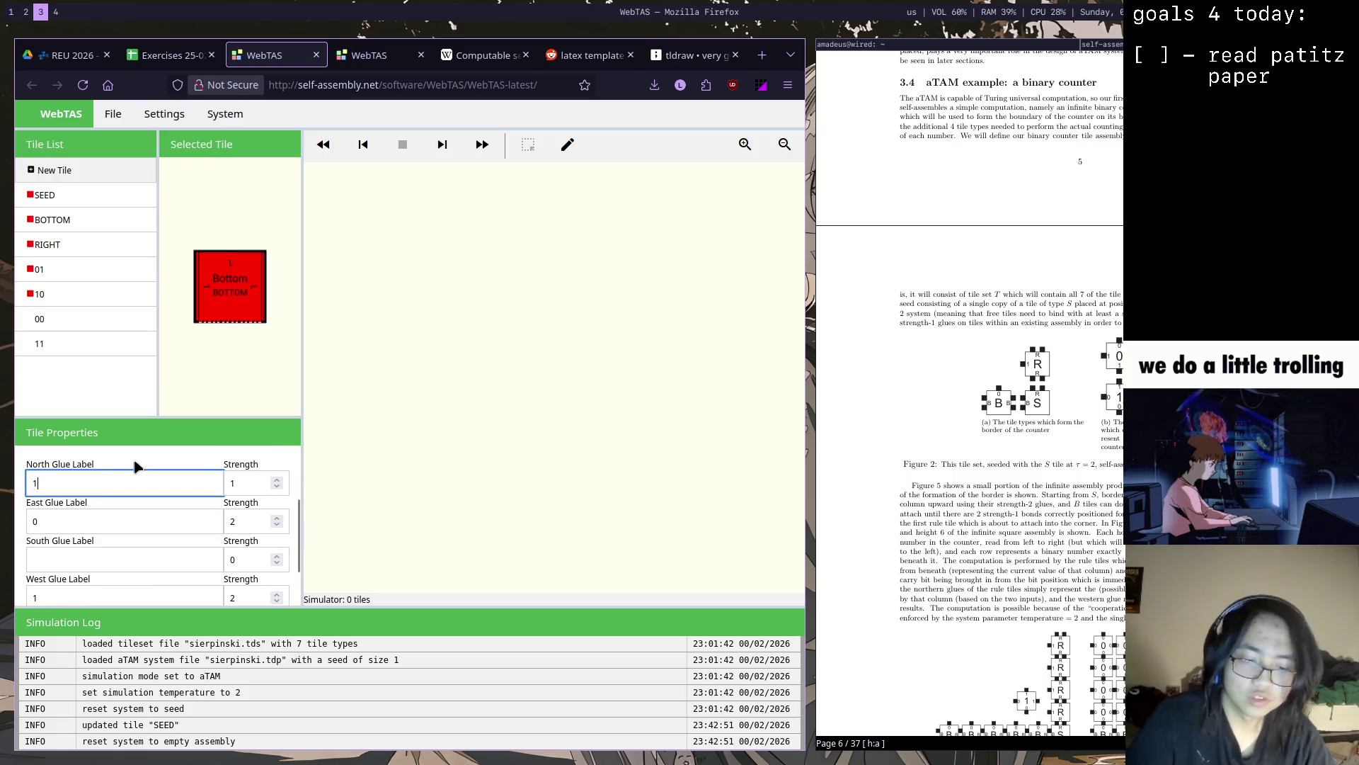
pyautogui.doubleClick(143, 481)
pyautogui.write('0')
pyautogui.press('Tab')
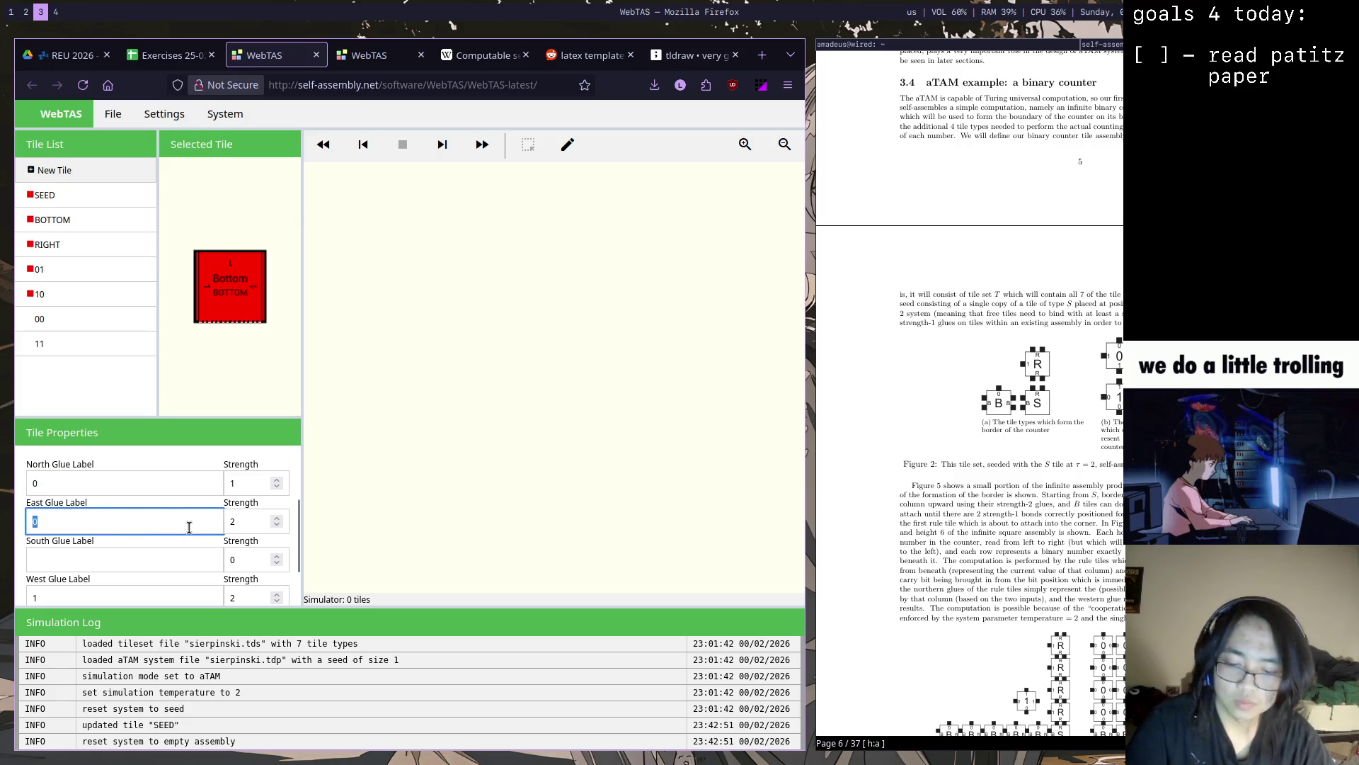
pyautogui.write('B')
pyautogui.doubleClick(128, 599)
pyautogui.write('B')
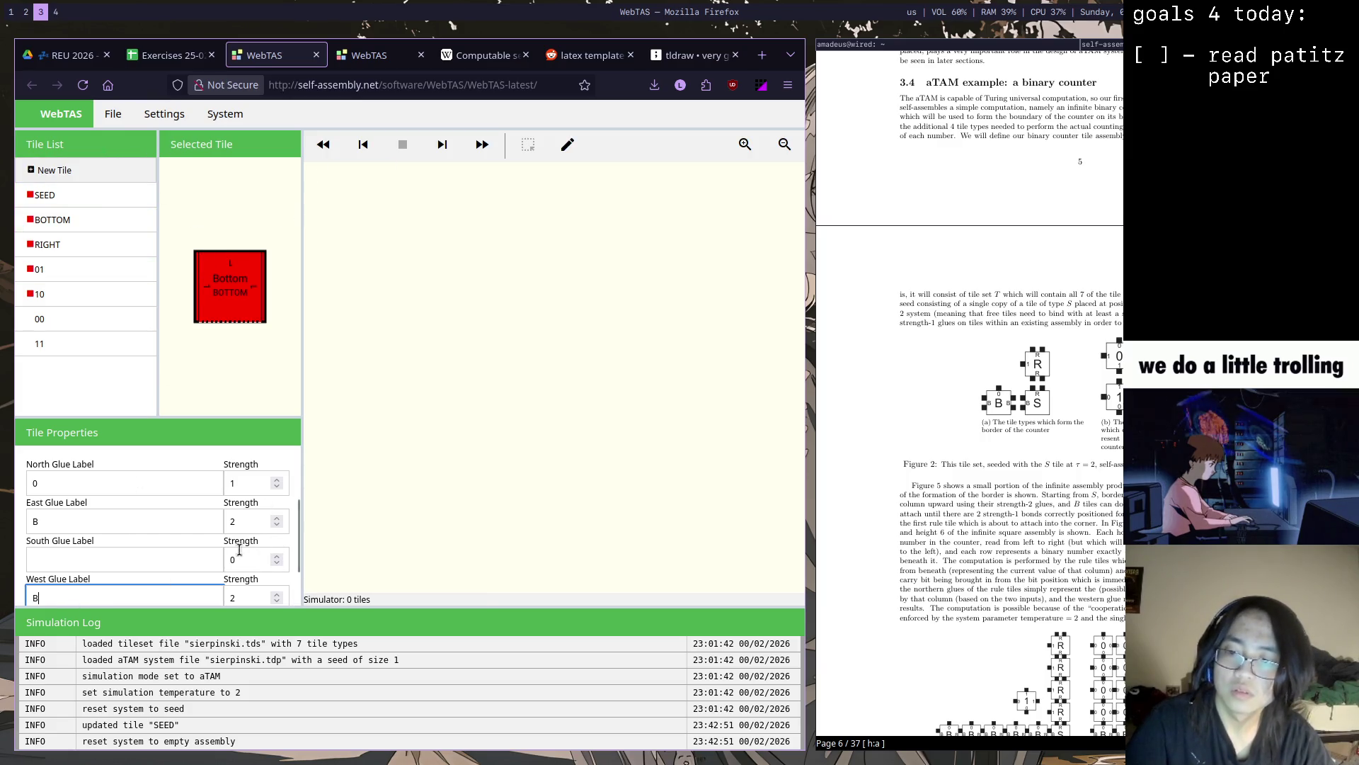
pyautogui.scroll(-1, 238, 549)
# Update the BOTTOM tile, confirming the assembly clear
pyautogui.click(91, 592)
pyautogui.click(516, 456)
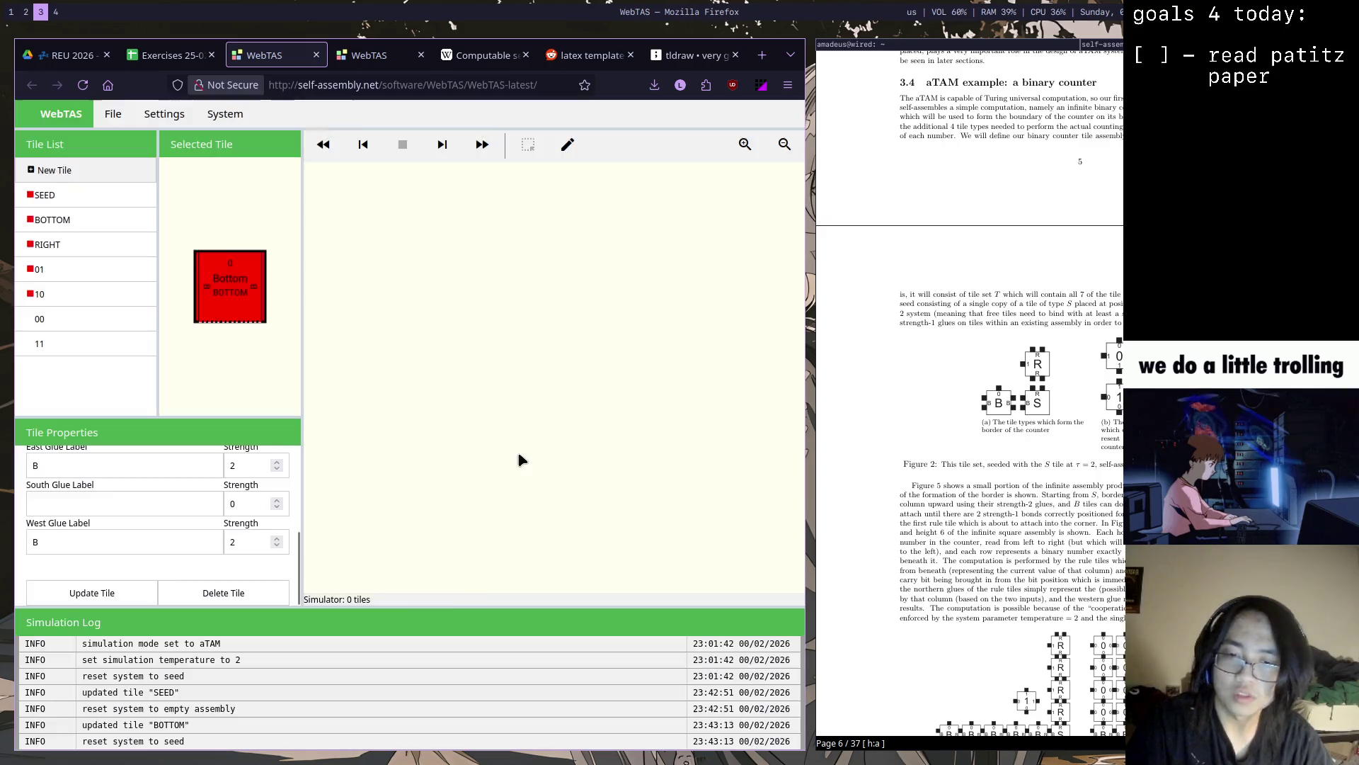
pyautogui.moveTo(298, 556); pyautogui.dragTo(298, 522)
pyautogui.click(147, 260)
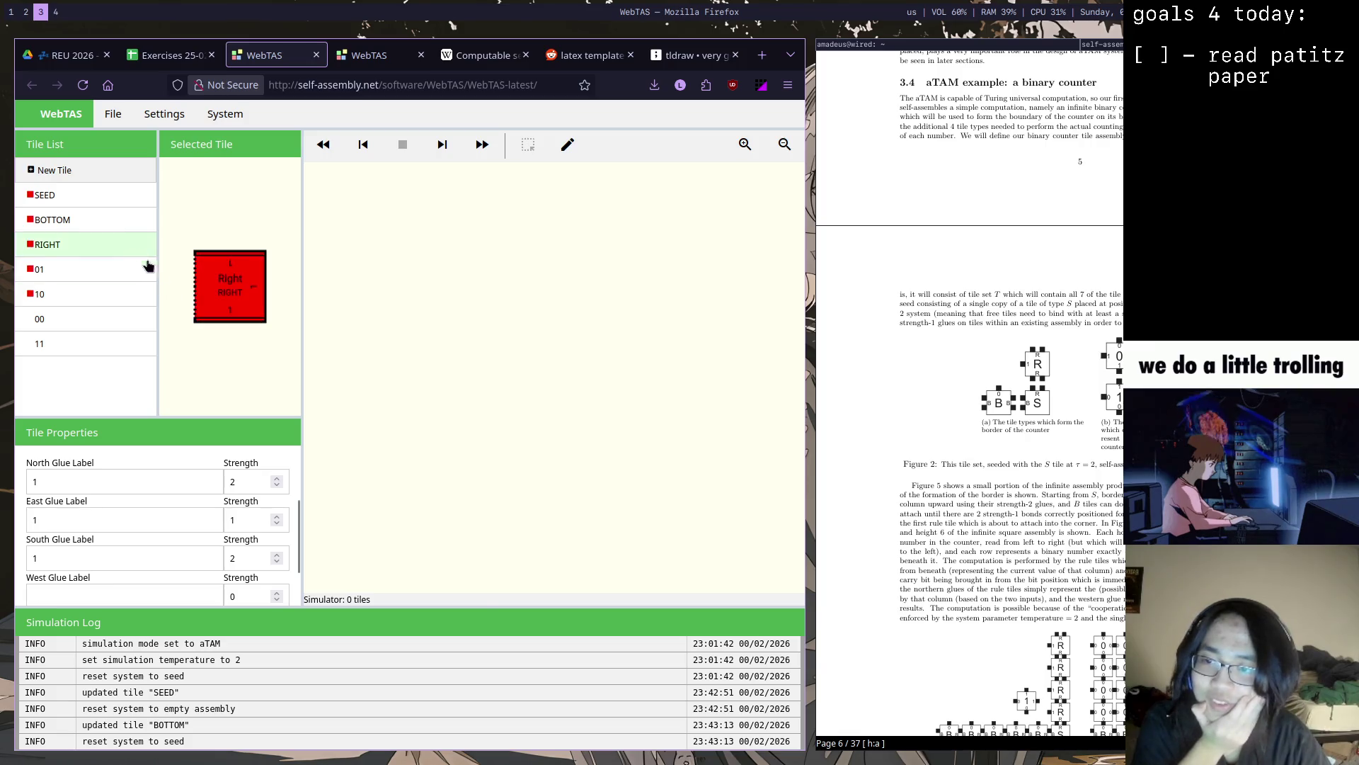
pyautogui.moveTo(300, 518)
pyautogui.mouseDown()
pyautogui.moveTo(289, 535)
pyautogui.moveTo(284, 495)
pyautogui.mouseUp()
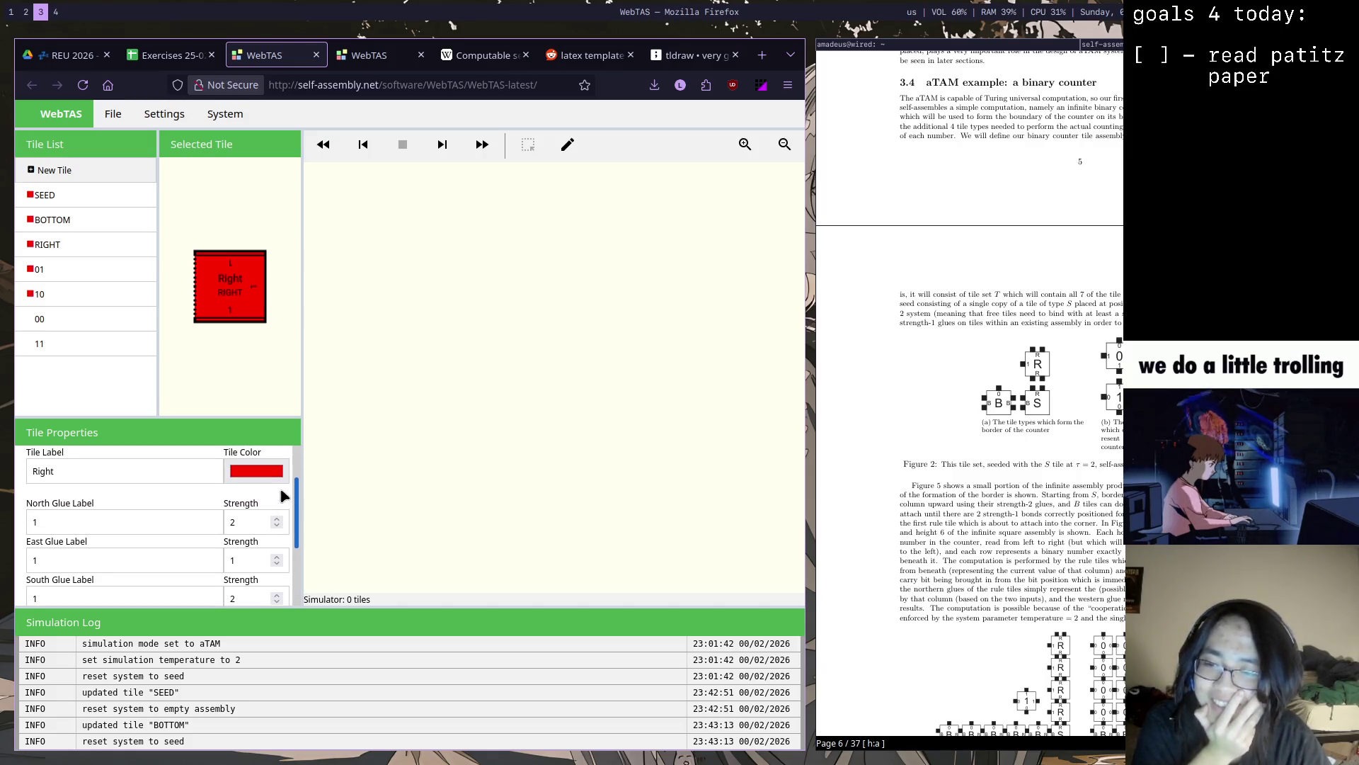
# Set the RIGHT tile's north and south glues to R at strength 2 and clear its east glue
pyautogui.click(30, 525)
pyautogui.click(82, 553)
pyautogui.hotkey('shift', 'Tab')
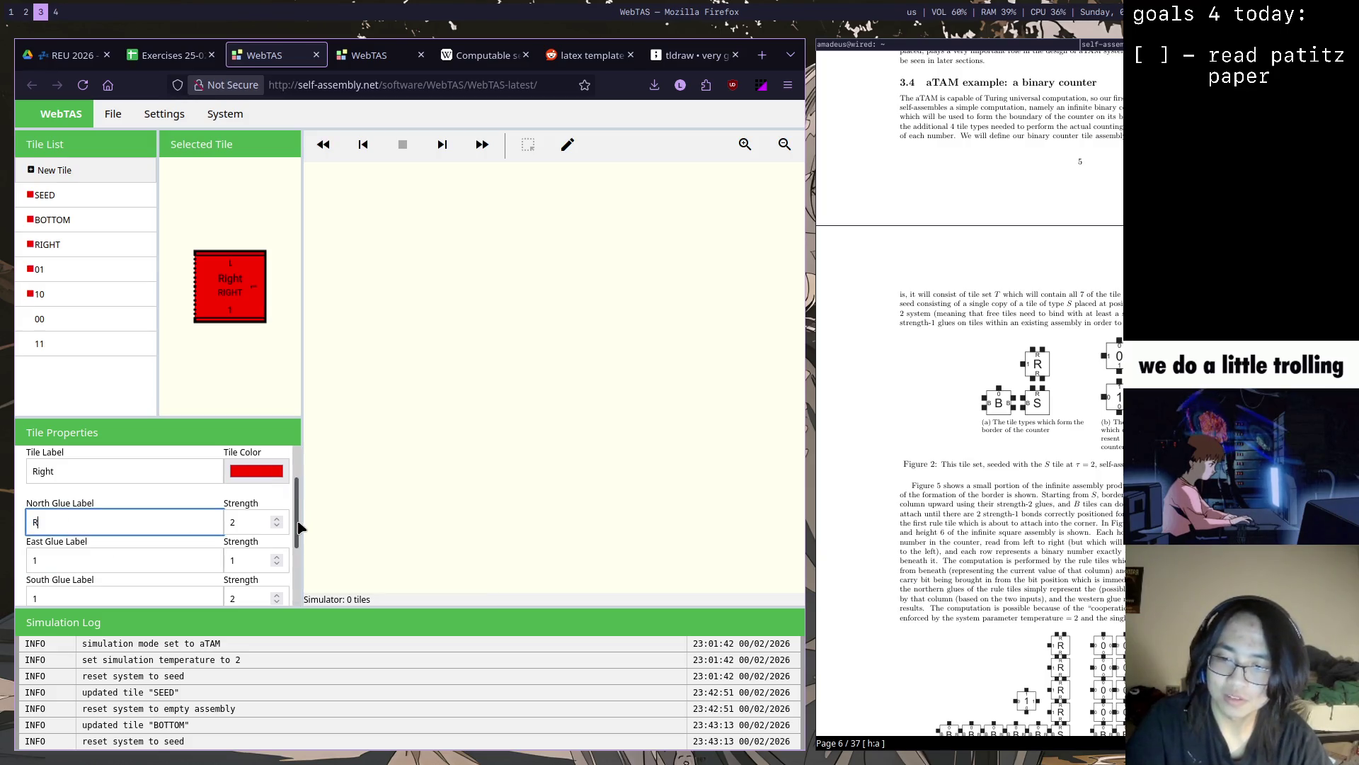
pyautogui.press('Tab')
pyautogui.press('Tab')
pyautogui.press('Tab')
pyautogui.write('R')
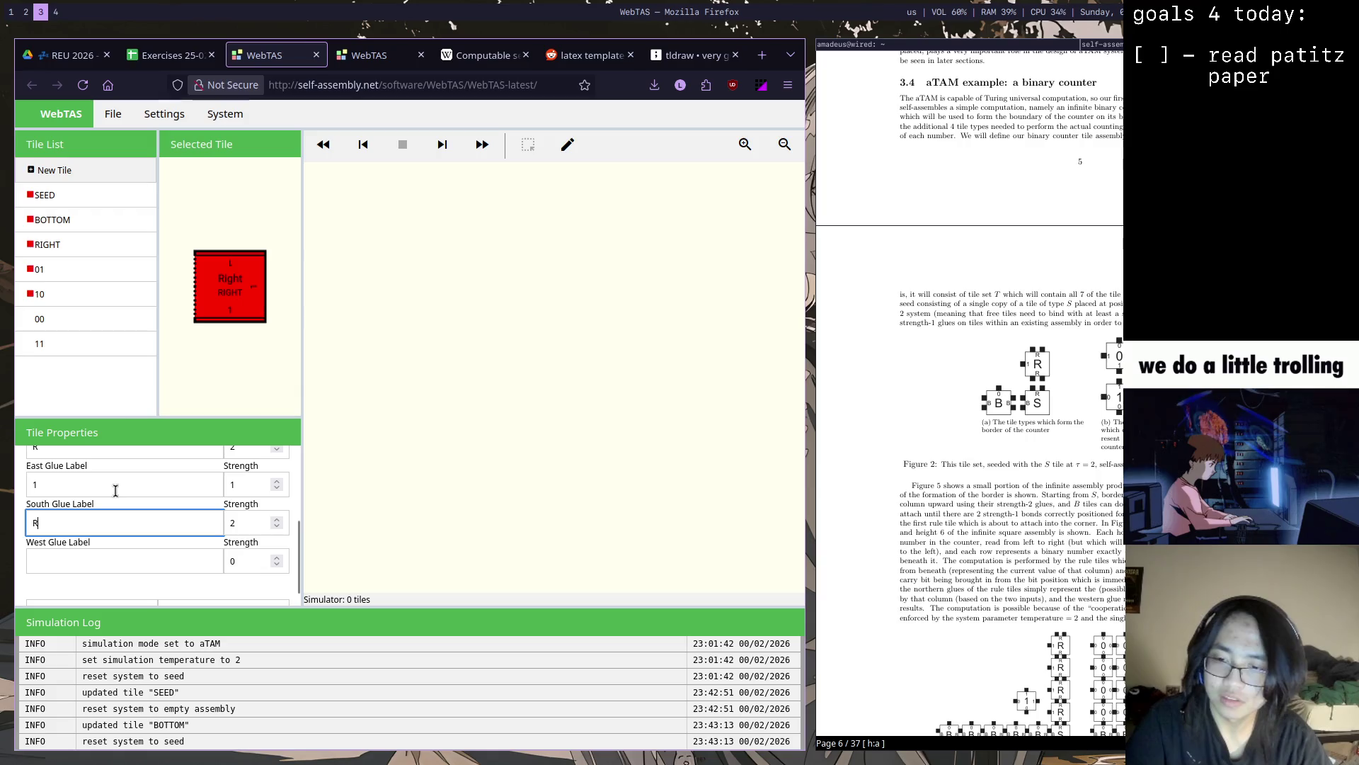
pyautogui.hotkey('shift', 'Tab')
pyautogui.hotkey('shift', 'Tab')
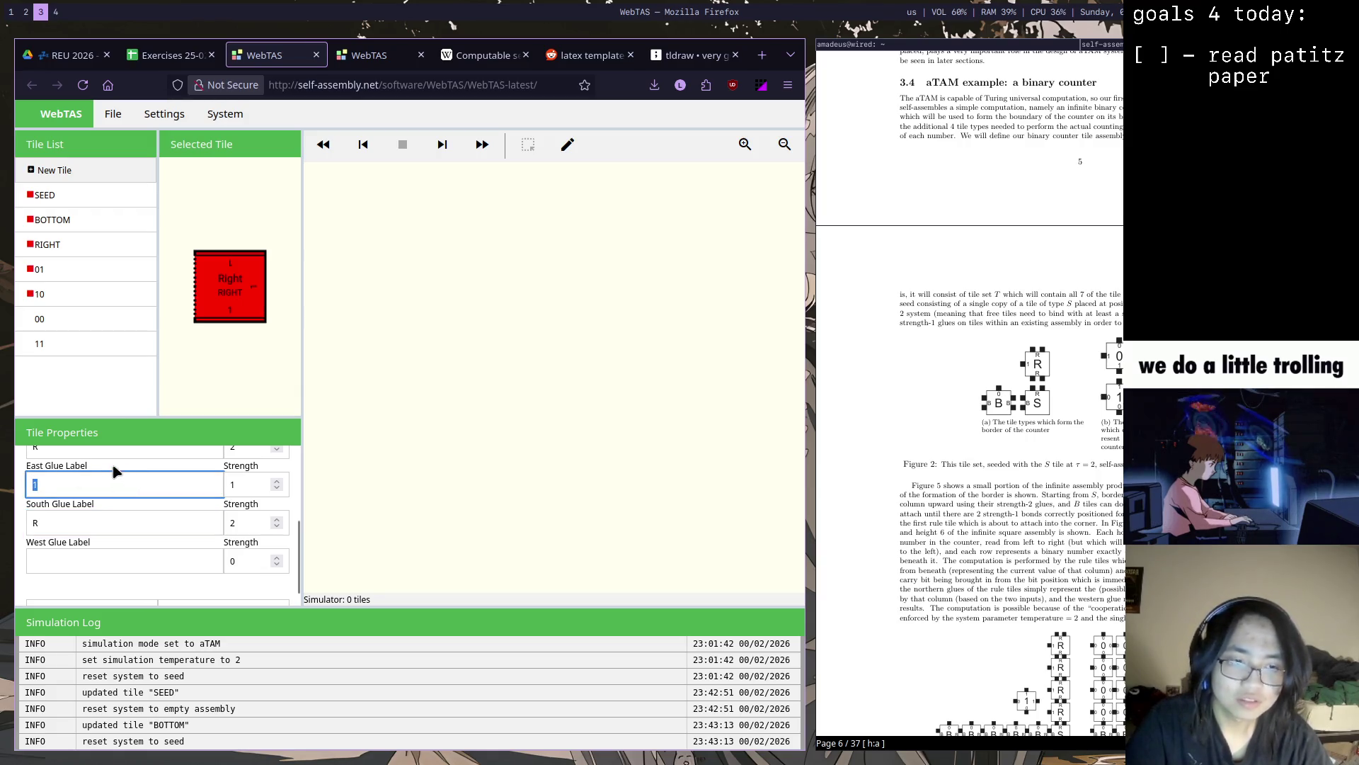
pyautogui.write('0')
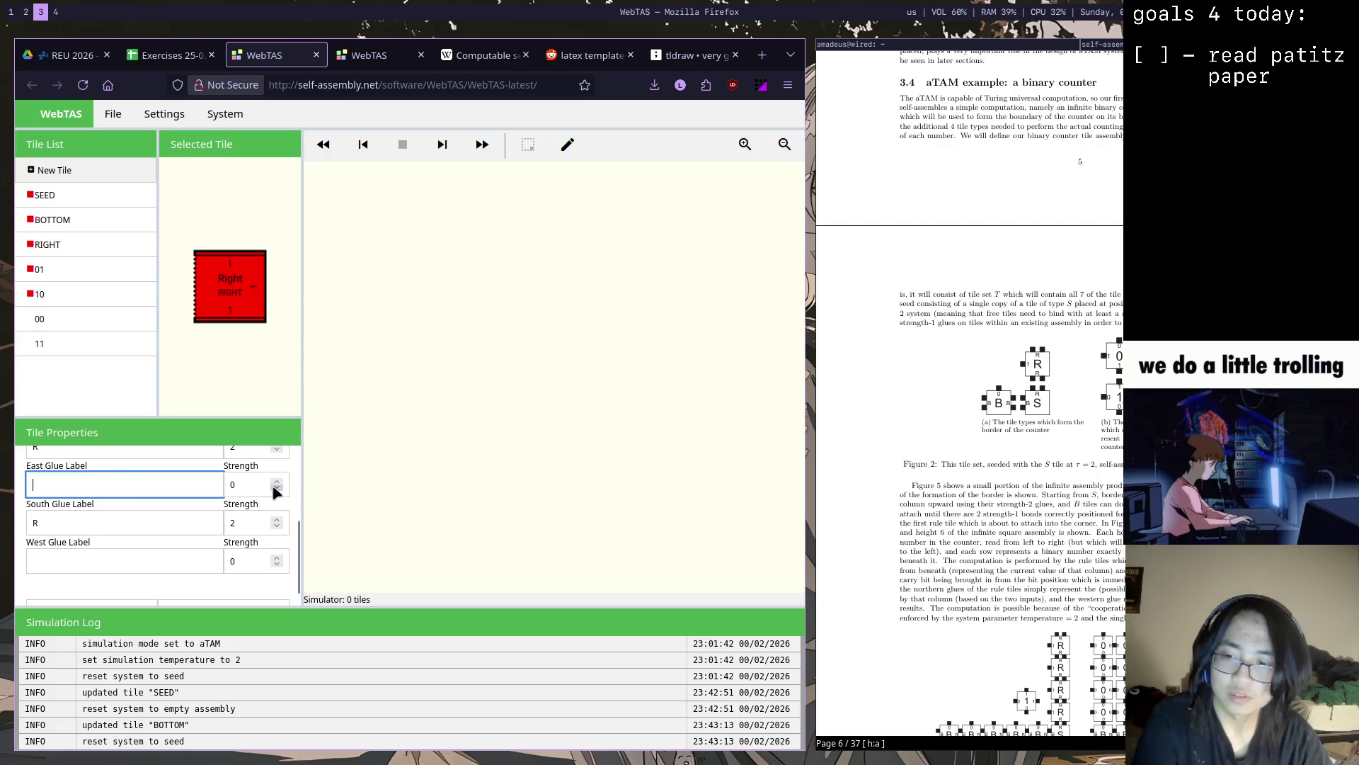
pyautogui.press('Tab')
pyautogui.press('Tab')
pyautogui.press('Tab')
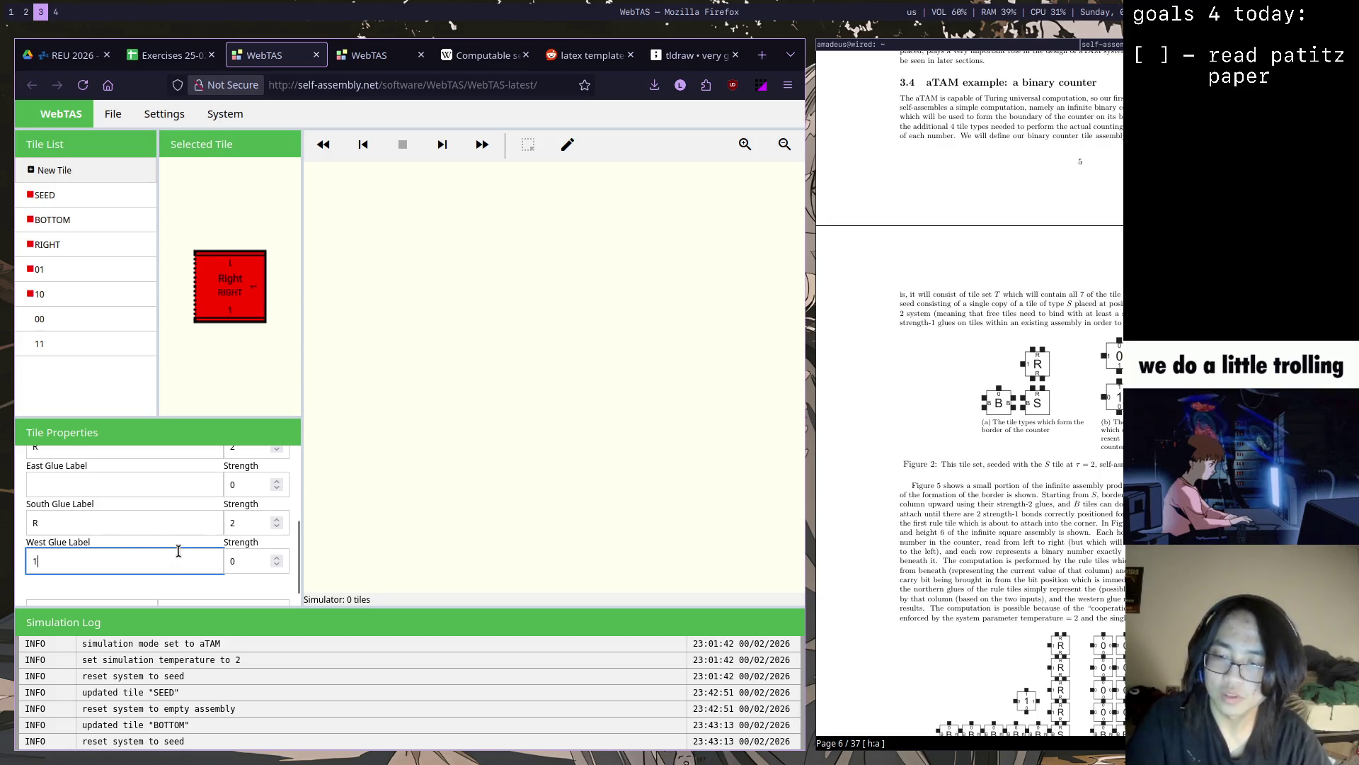
pyautogui.click(112, 128)
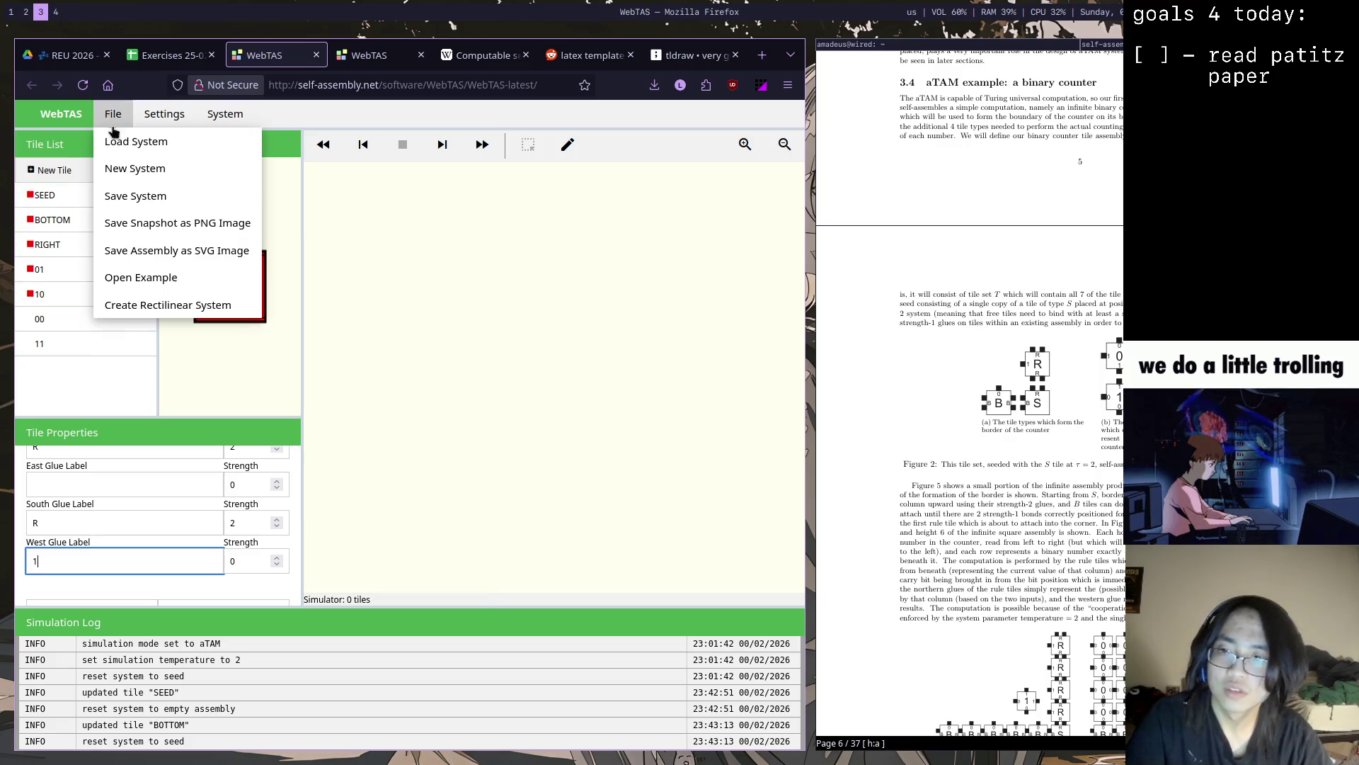
pyautogui.scroll(-1, 298, 532)
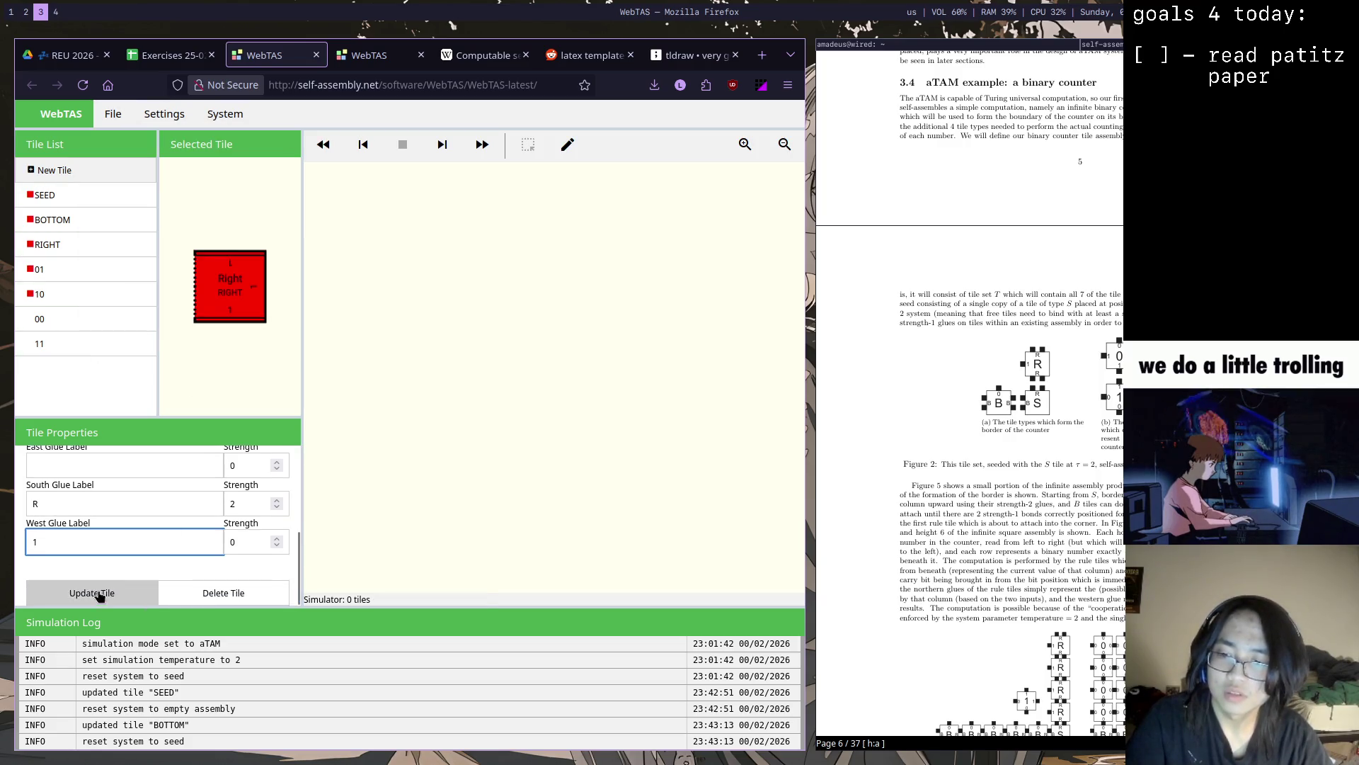
# Update the RIGHT tile, confirming the assembly clear
pyautogui.click(92, 593)
pyautogui.click(535, 457)
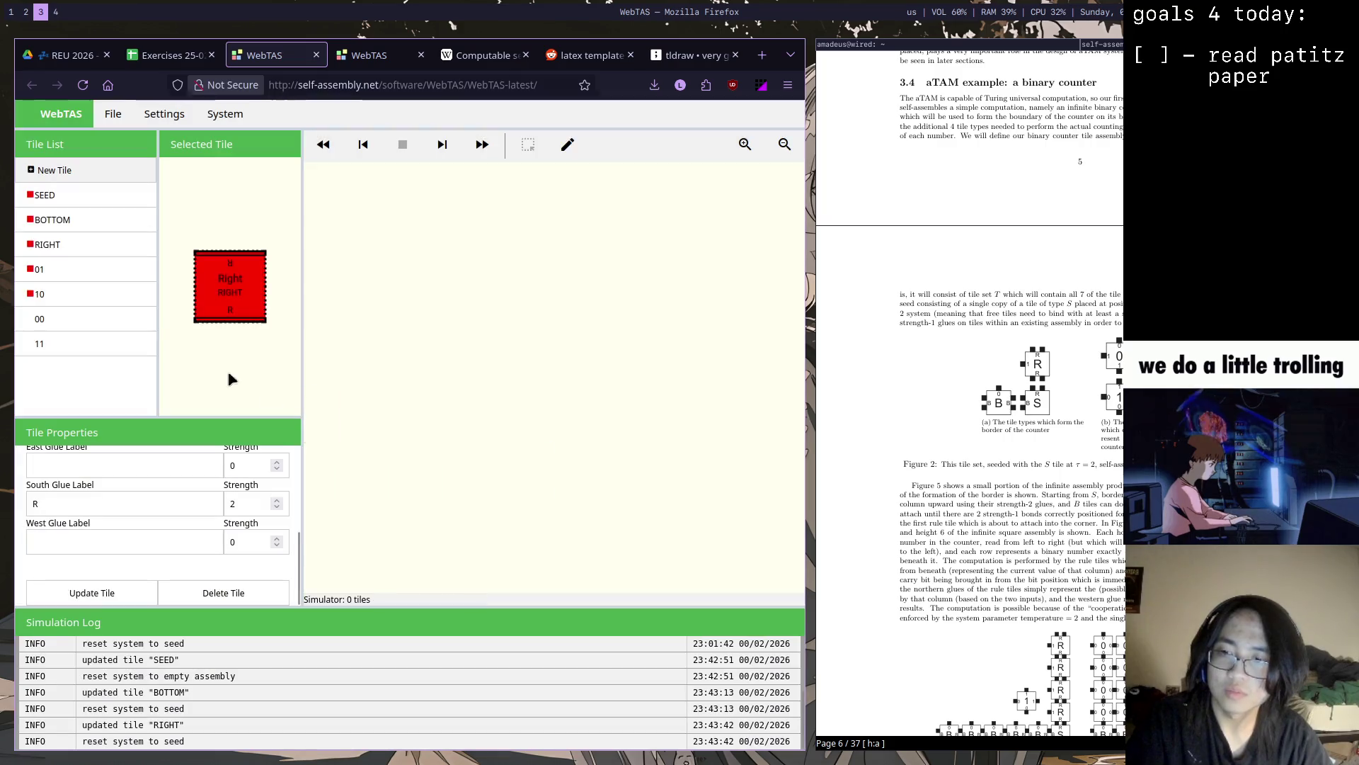
pyautogui.click(90, 201)
# Review the glues of rule tiles 01, 00 and 11 in turn
pyautogui.click(90, 245)
pyautogui.click(90, 271)
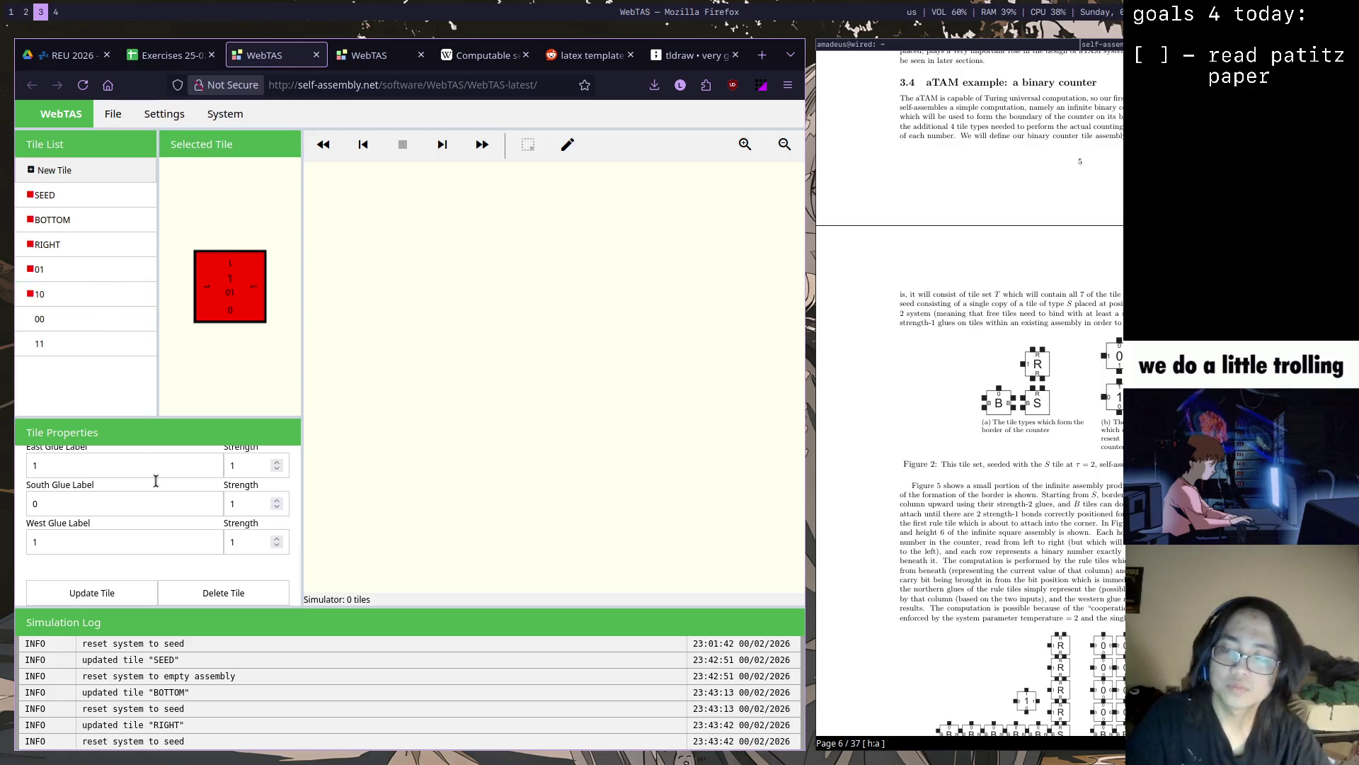
pyautogui.moveTo(298, 541); pyautogui.dragTo(287, 455)
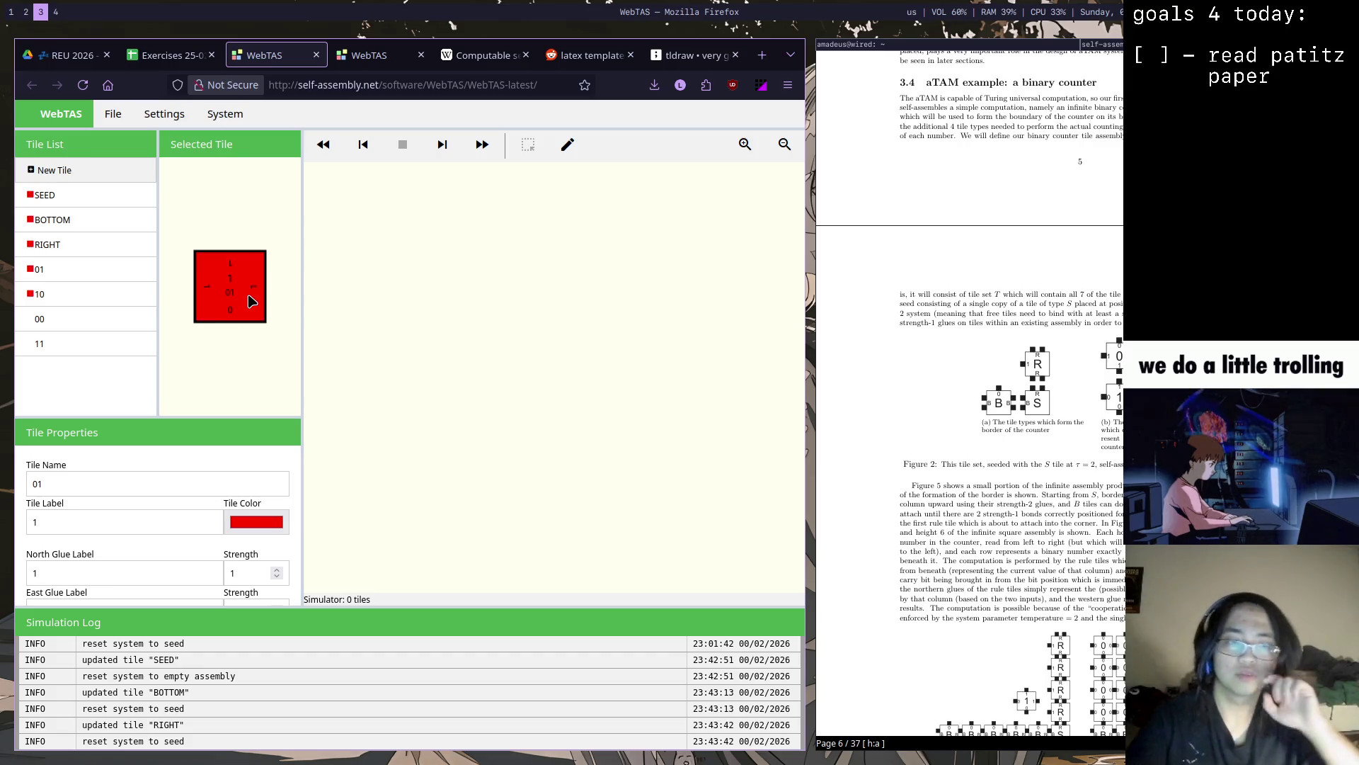
pyautogui.click(96, 330)
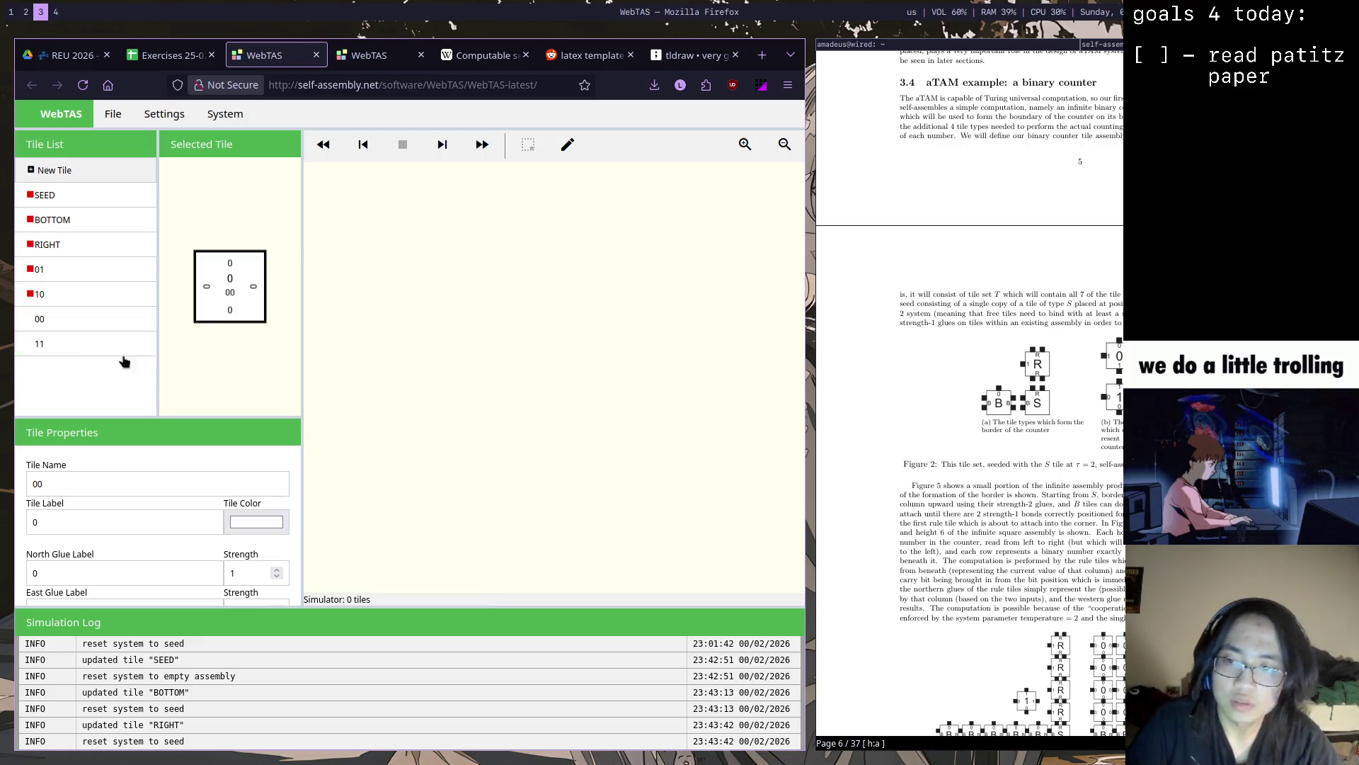
pyautogui.click(96, 347)
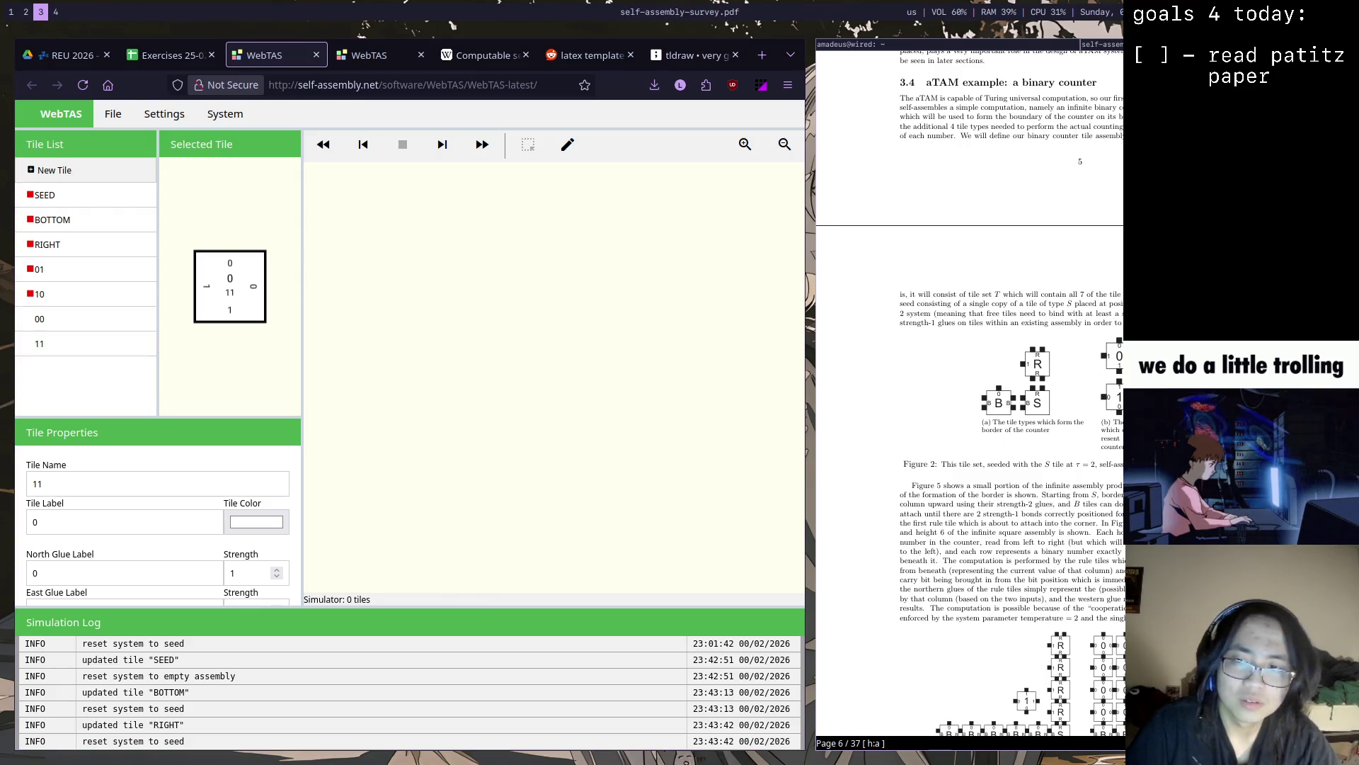
pyautogui.moveTo(302, 489)
pyautogui.mouseDown()
pyautogui.moveTo(297, 574)
pyautogui.moveTo(287, 546)
pyautogui.mouseUp()
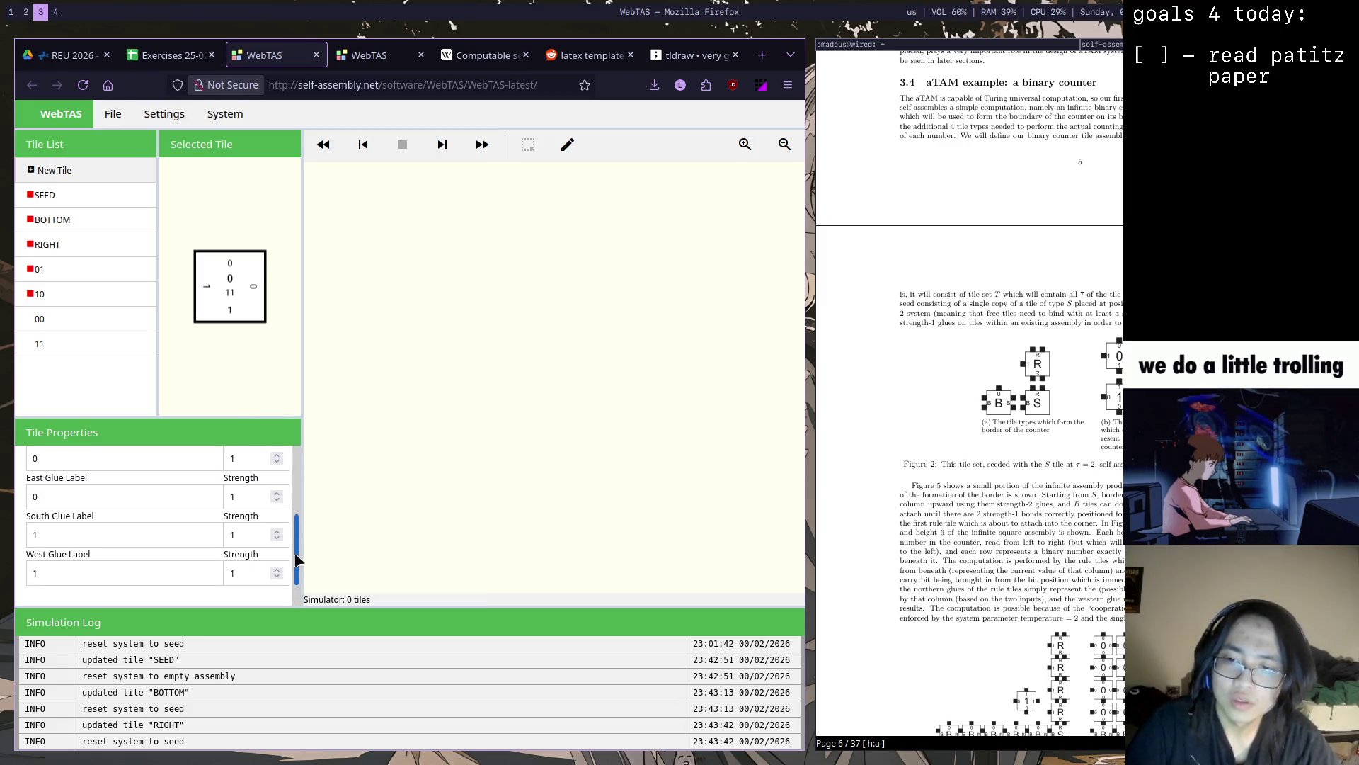
# Edit tile 11's east and west glue labels and save, accepting the reset to the seed
pyautogui.click(137, 510)
pyautogui.write('1')
pyautogui.click(134, 591)
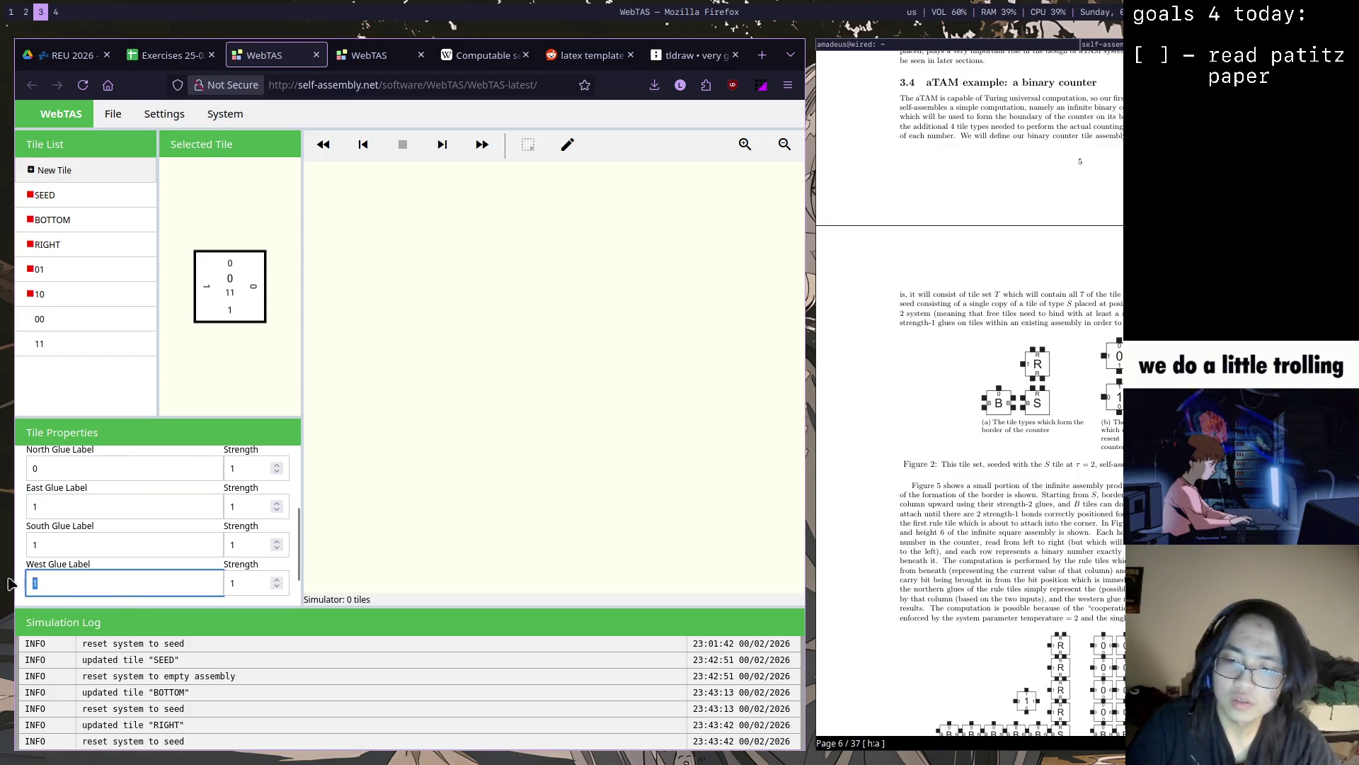
pyautogui.write('0')
pyautogui.scroll(-2, 286, 575)
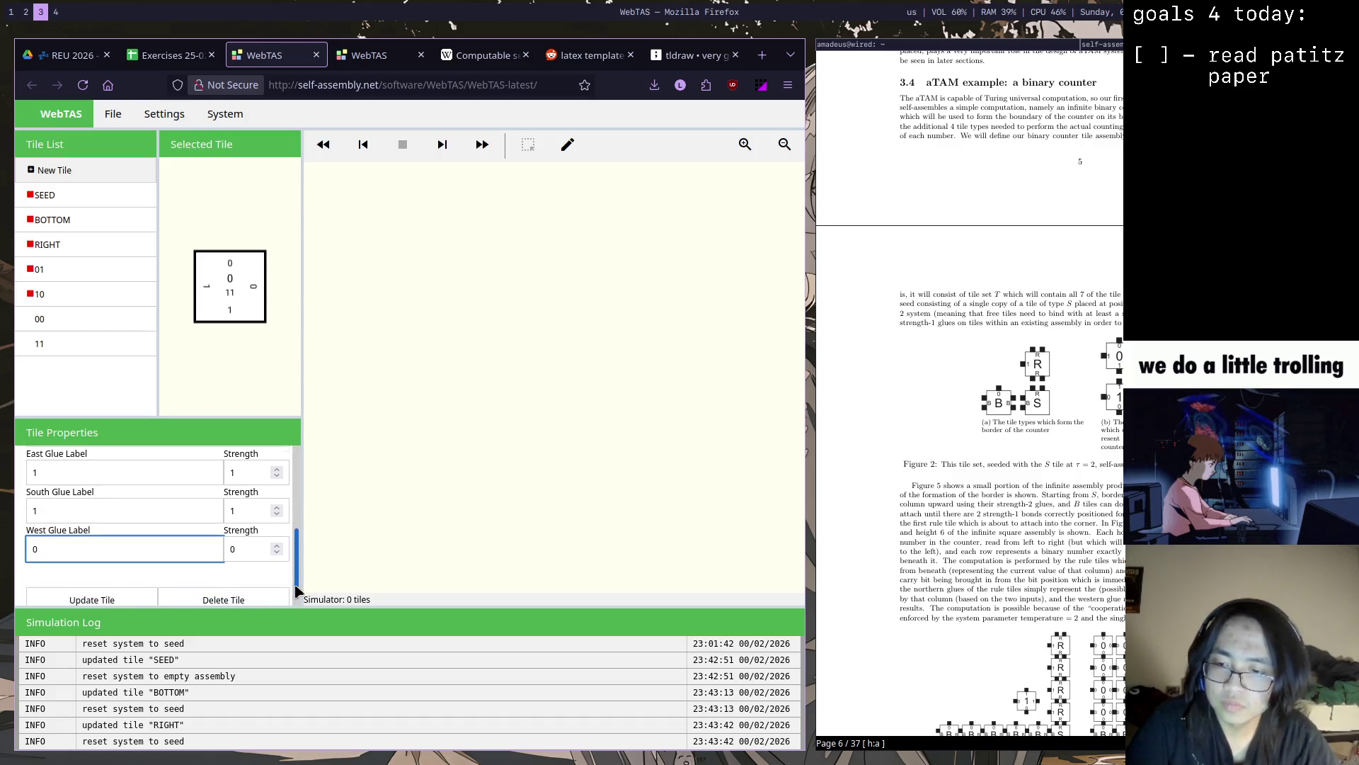
pyautogui.click(91, 592)
pyautogui.click(518, 457)
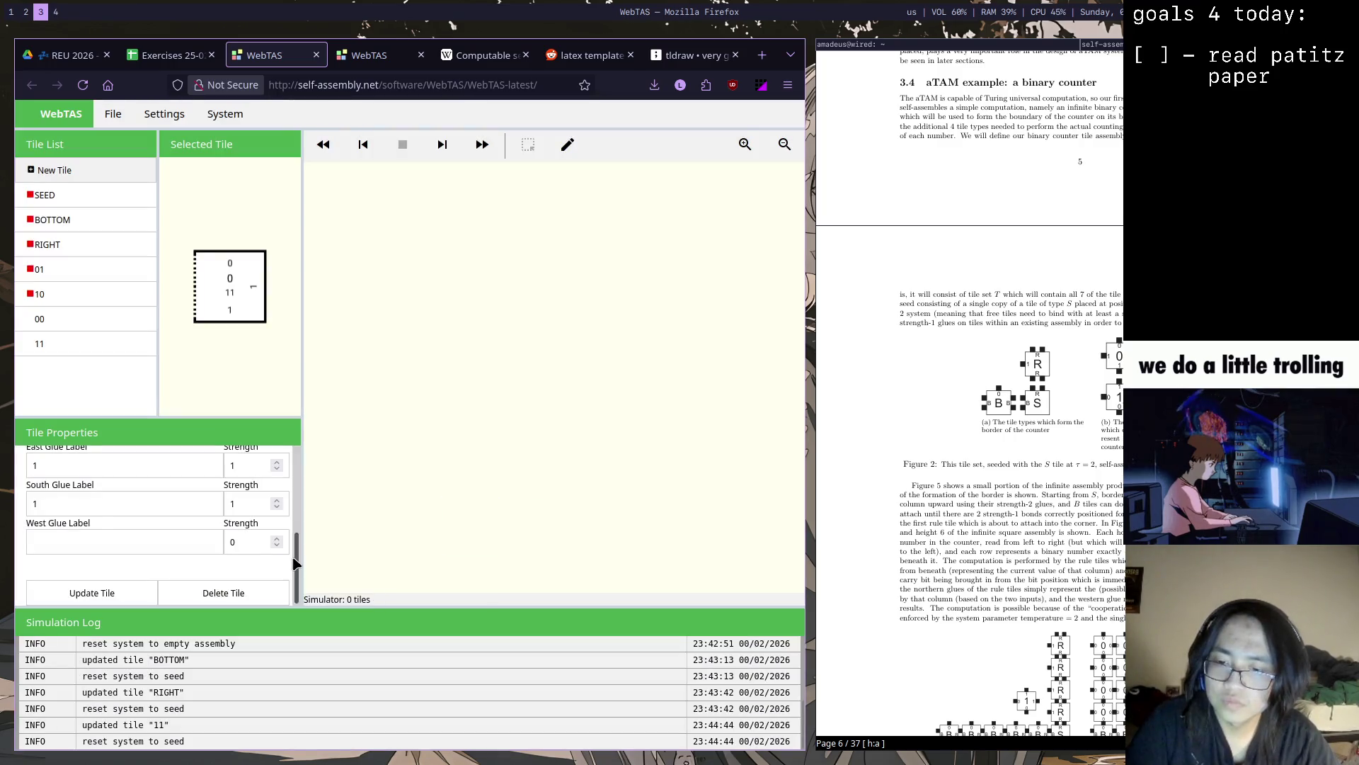
pyautogui.scroll(3, 299, 525)
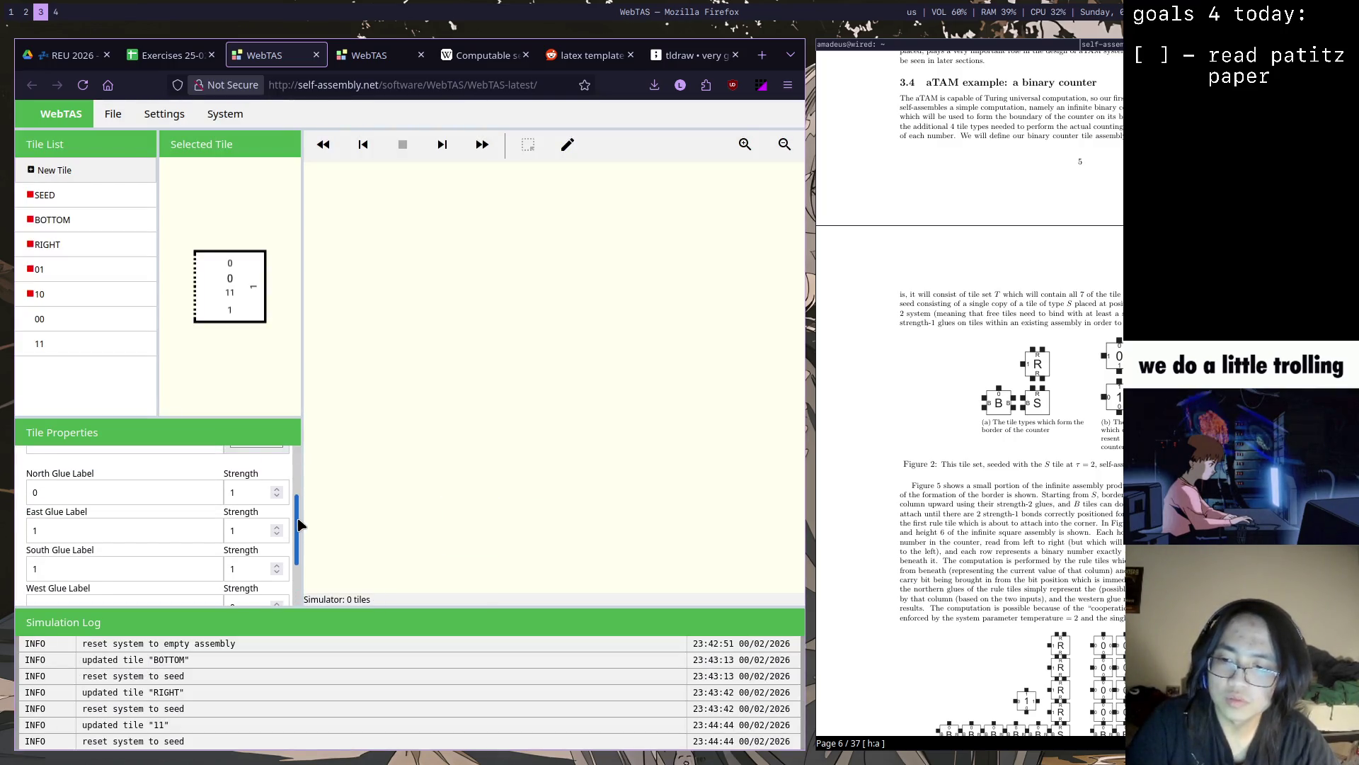
pyautogui.scroll(-1, 300, 524)
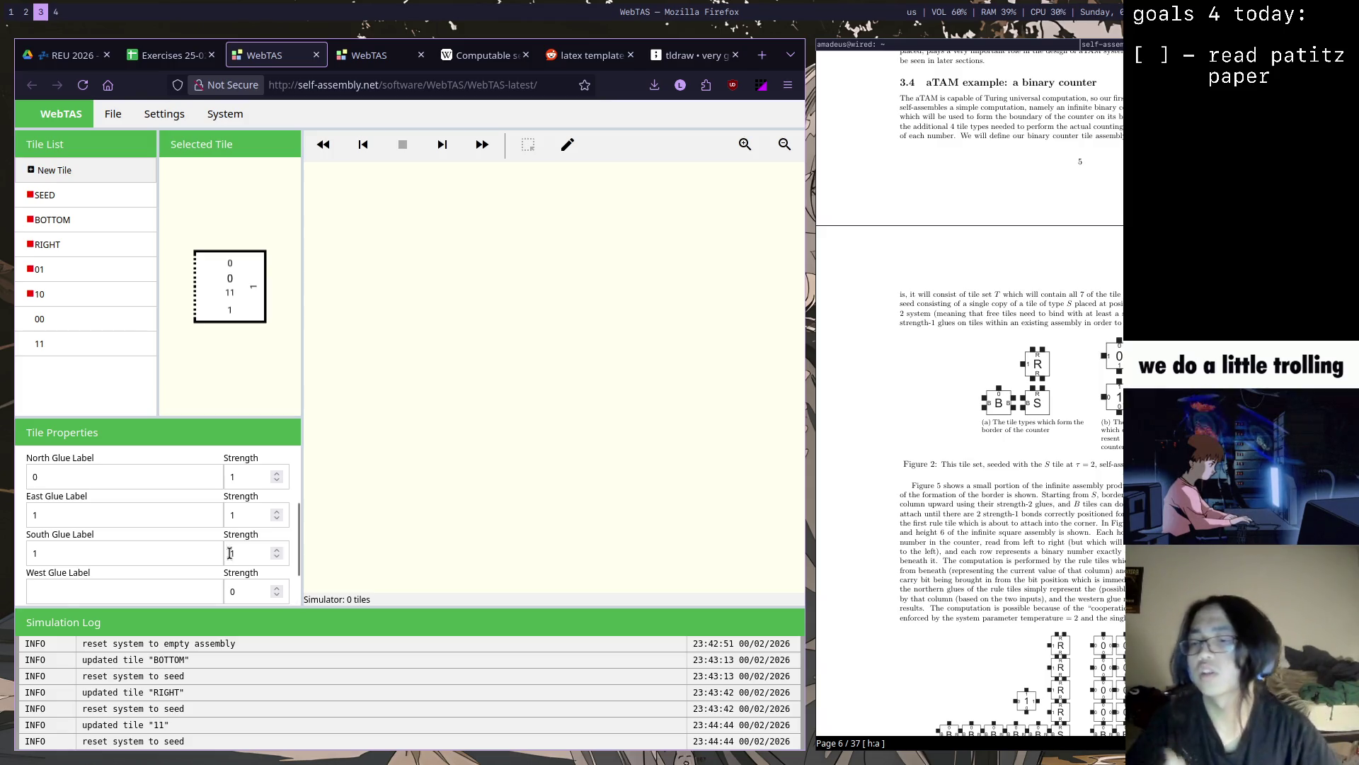
# Set tile 11's west glue label to 1 with strength 1 and save the tile again
pyautogui.press('Tab')
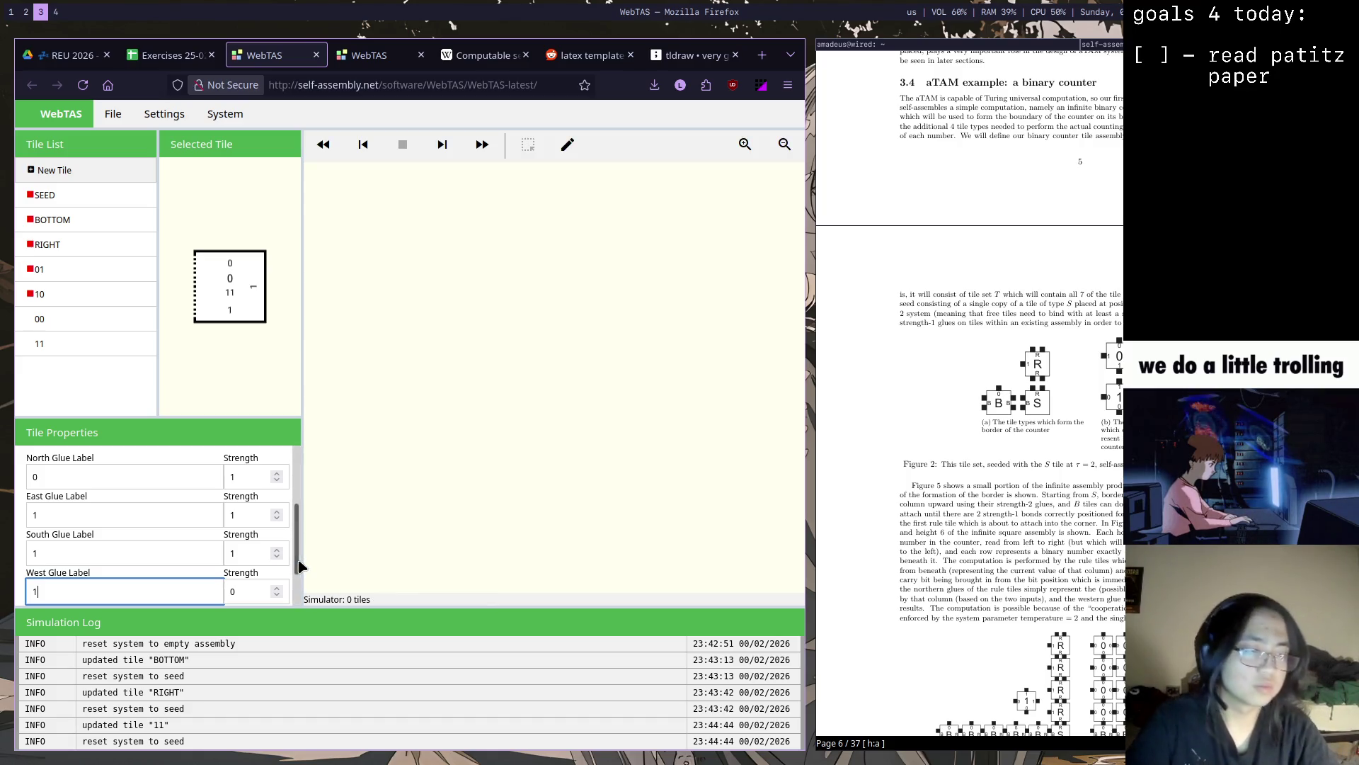
pyautogui.scroll(-1, 301, 567)
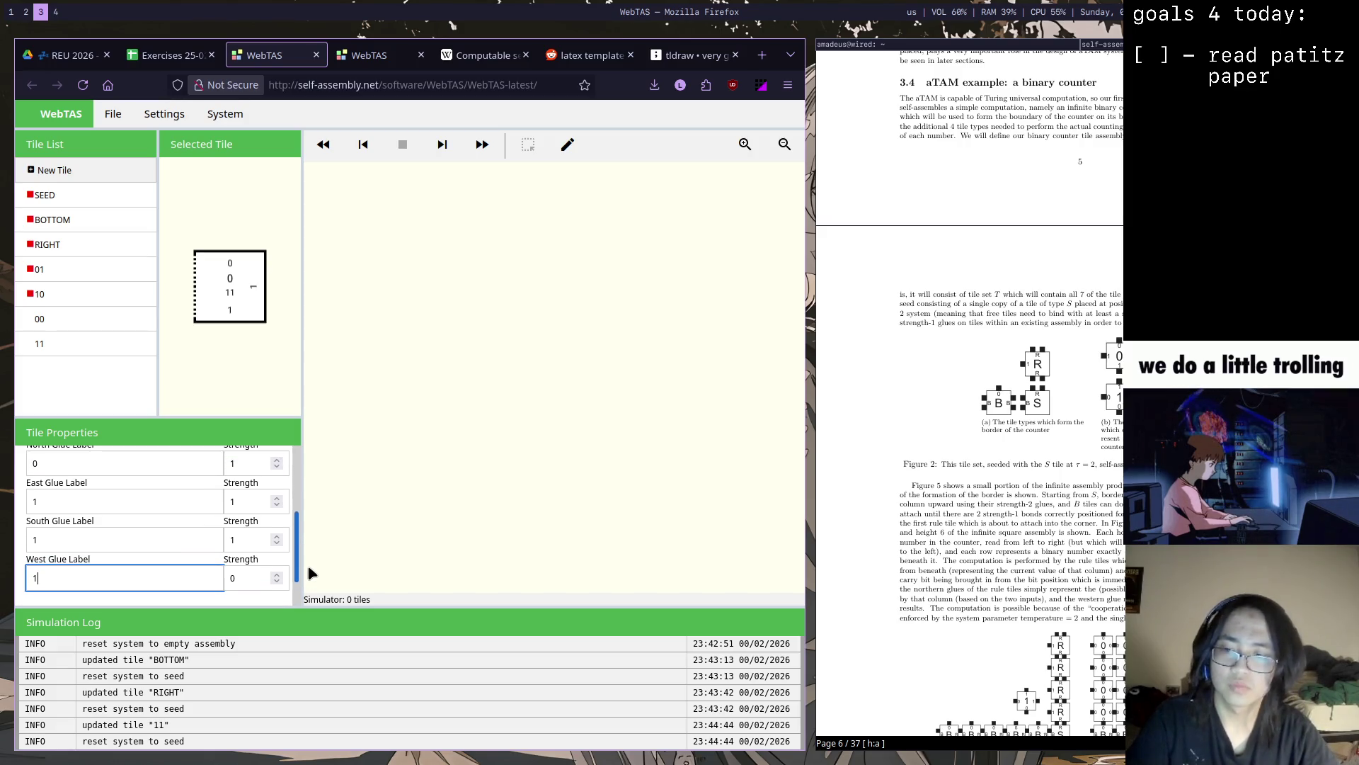
pyautogui.scroll(-1, 308, 578)
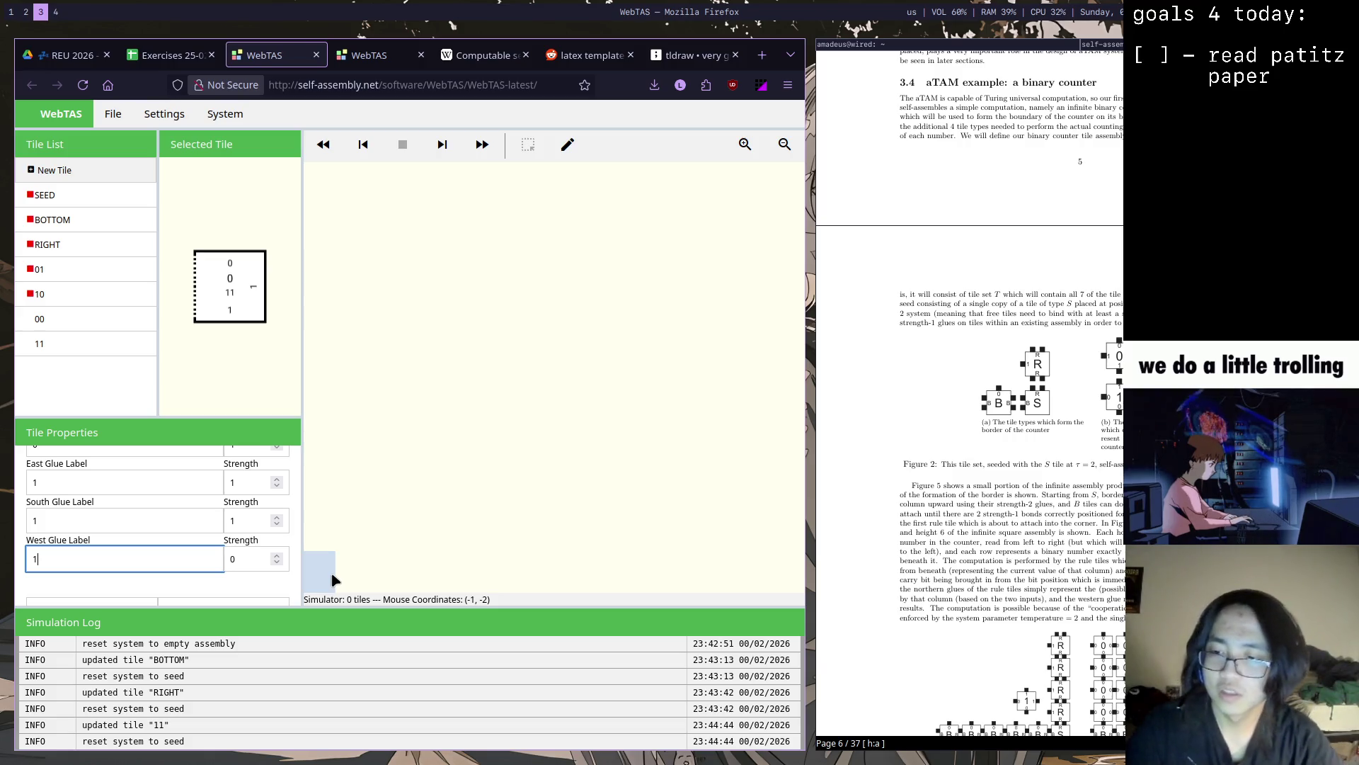
pyautogui.scroll(-1, 284, 558)
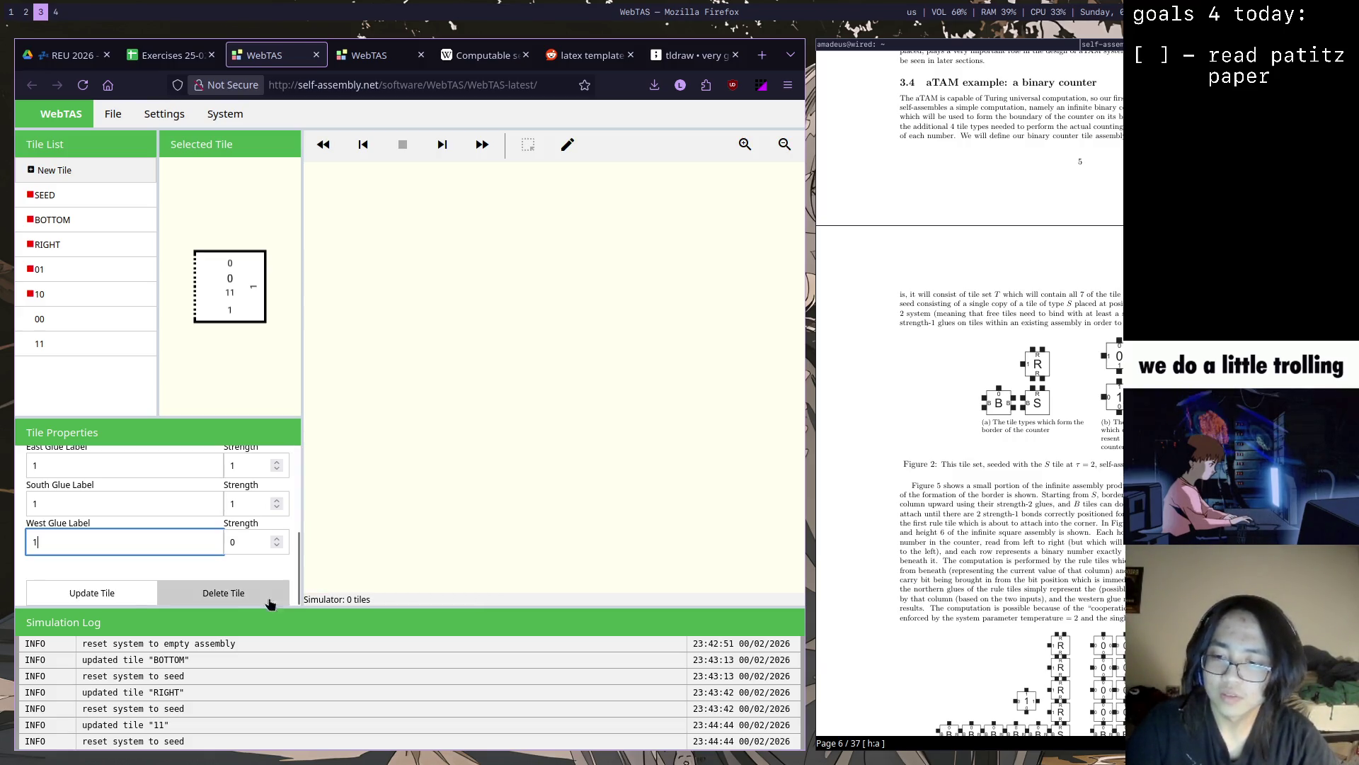
pyautogui.click(232, 543)
pyautogui.write('1')
pyautogui.moveTo(297, 547)
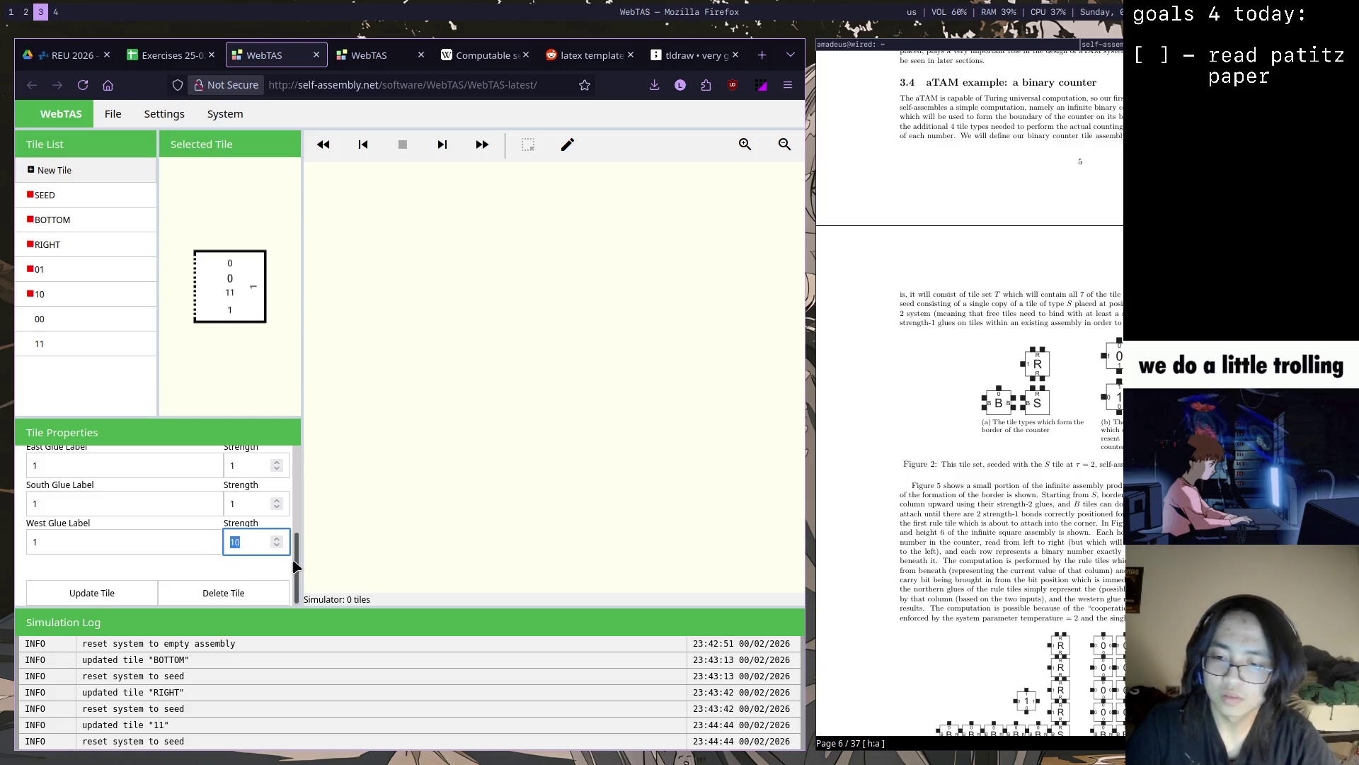
pyautogui.click(107, 592)
pyautogui.click(518, 457)
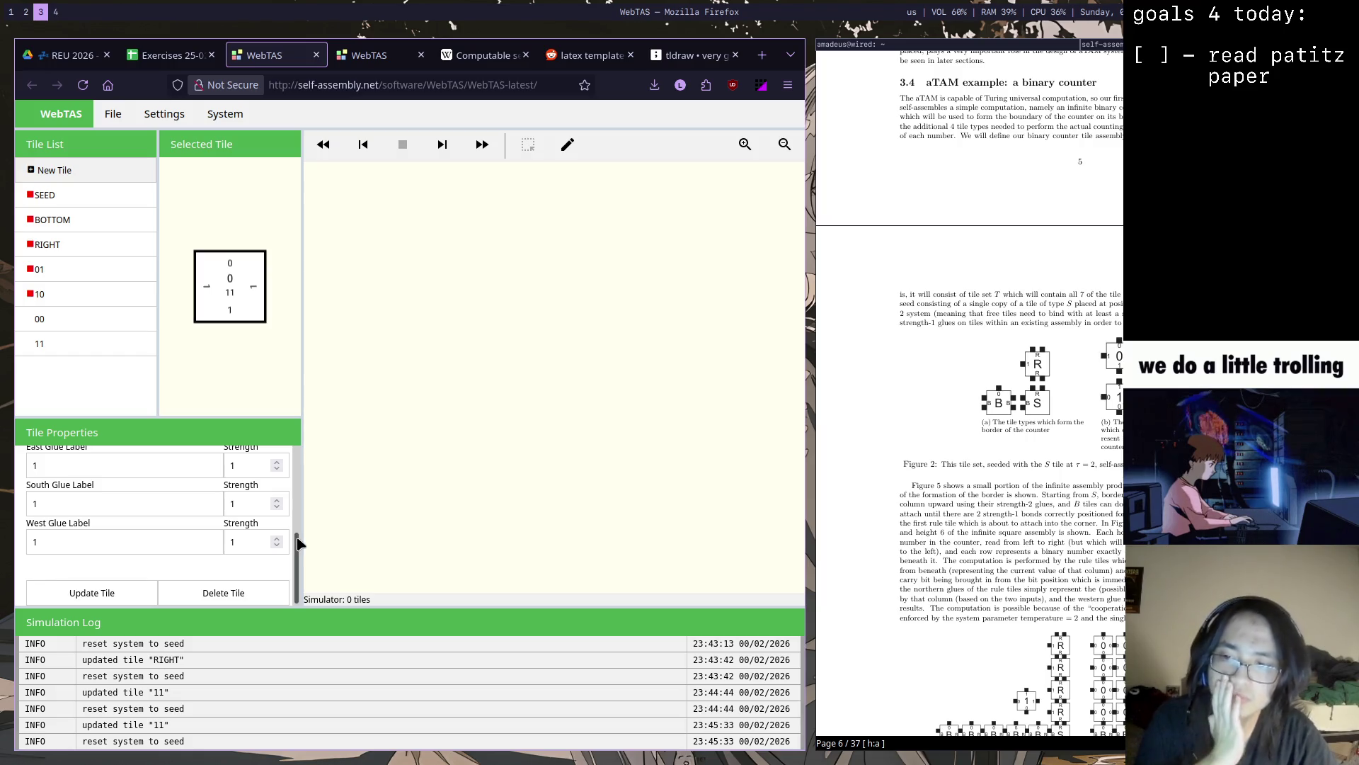
pyautogui.moveTo(297, 549); pyautogui.dragTo(296, 455)
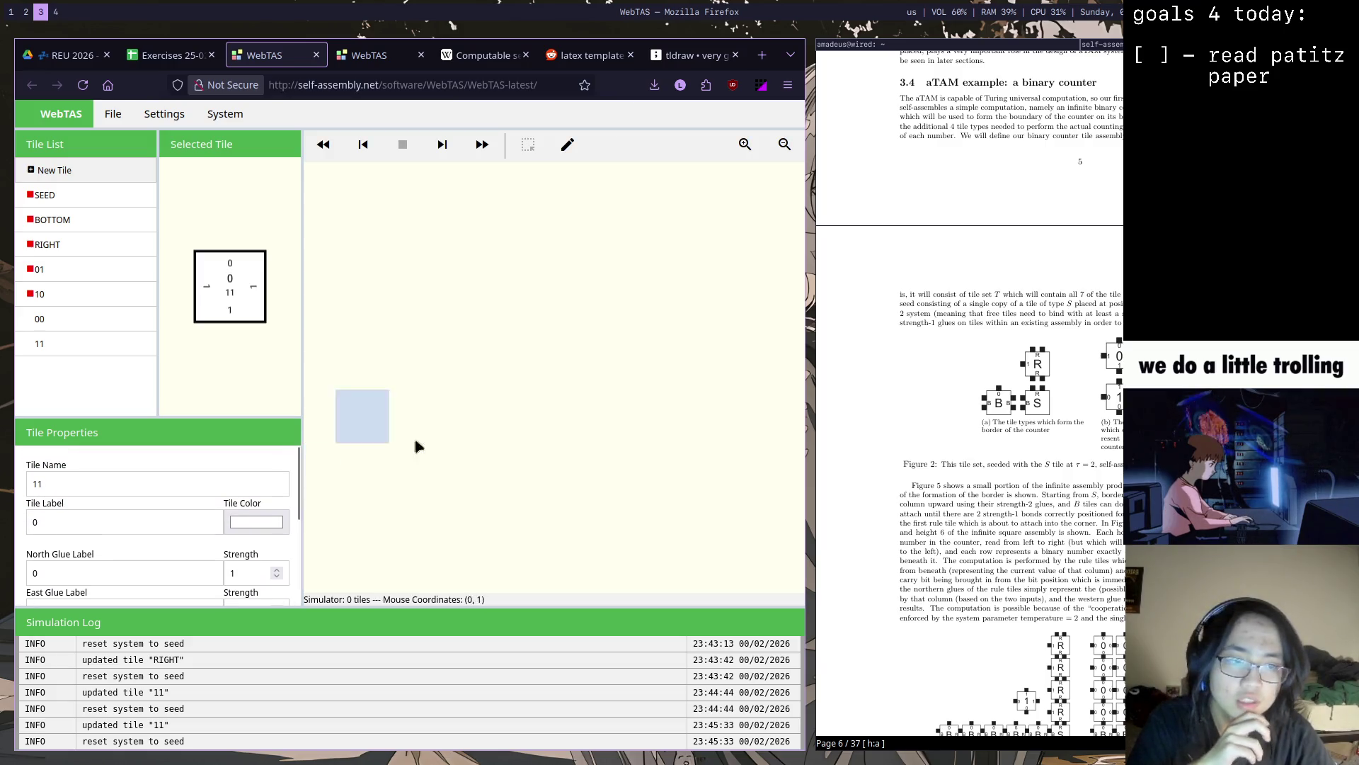
# Compare the glues of tiles 10 and 01 in the Tile List
pyautogui.click(112, 304)
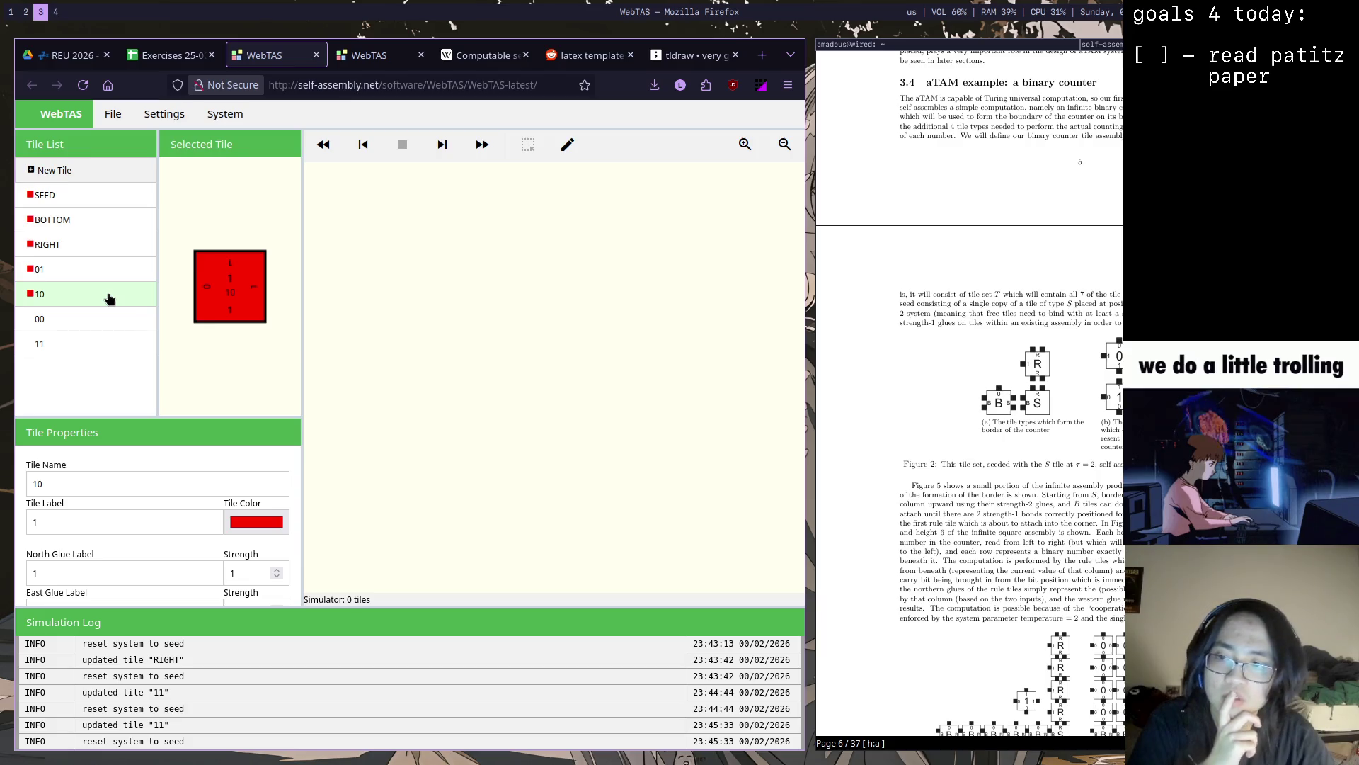
pyautogui.click(110, 274)
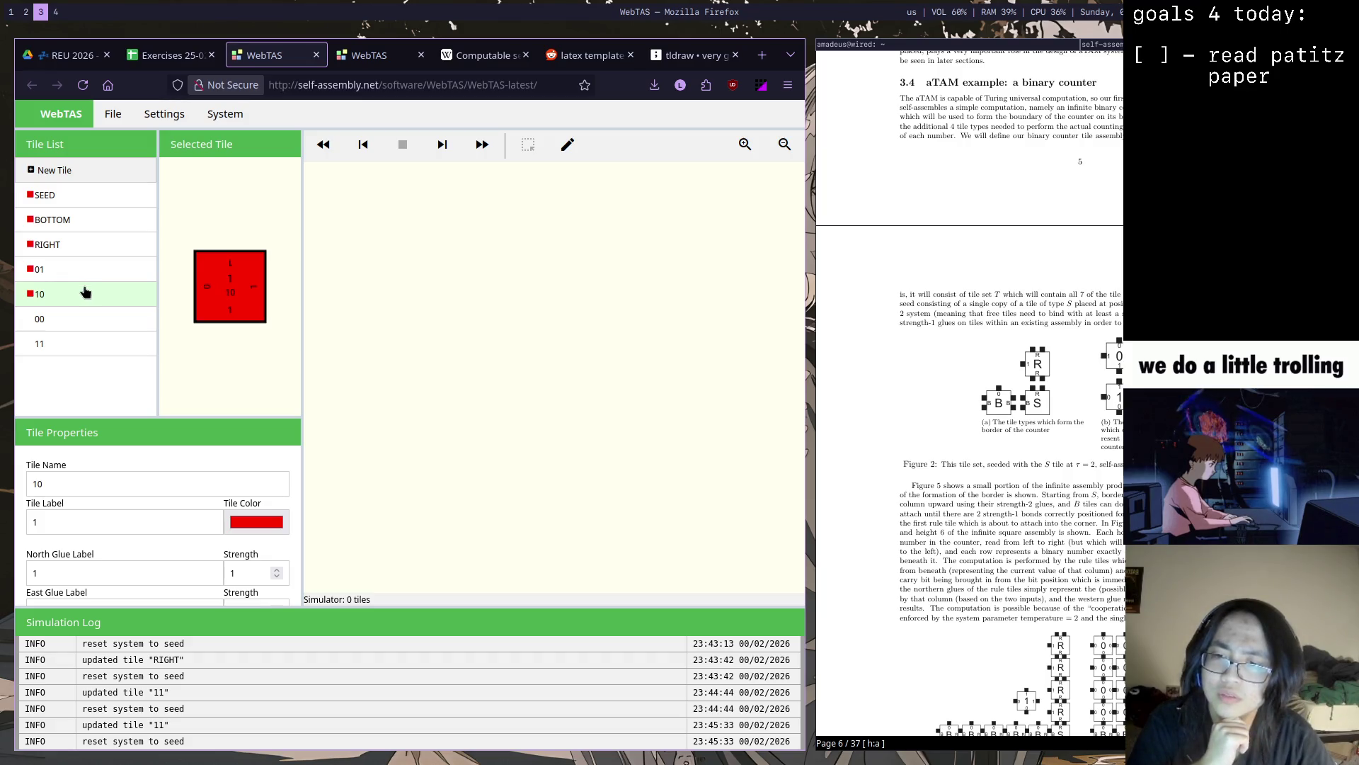
pyautogui.click(92, 272)
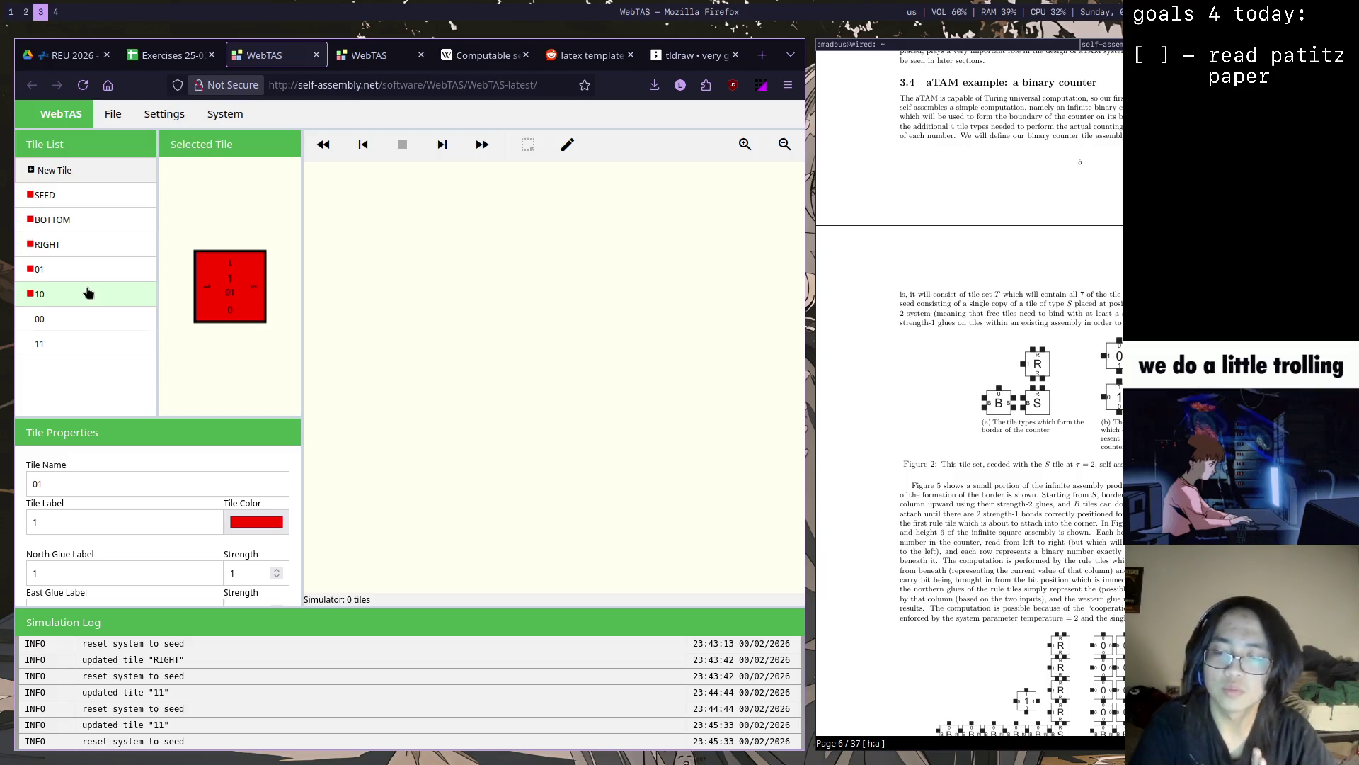
# Change tile 01's west glue label to 0 and save, accepting the reset to the seed
pyautogui.click(95, 290)
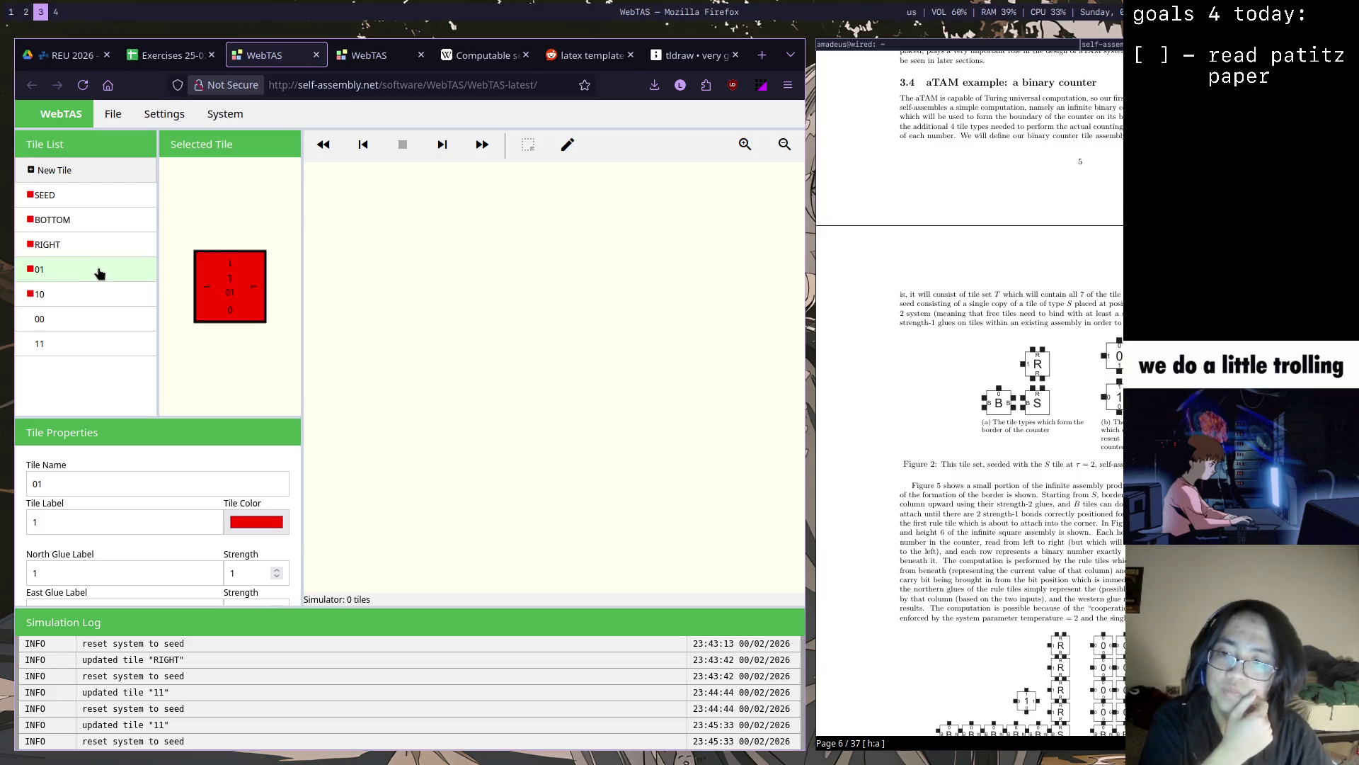
pyautogui.scroll(-2, 295, 499)
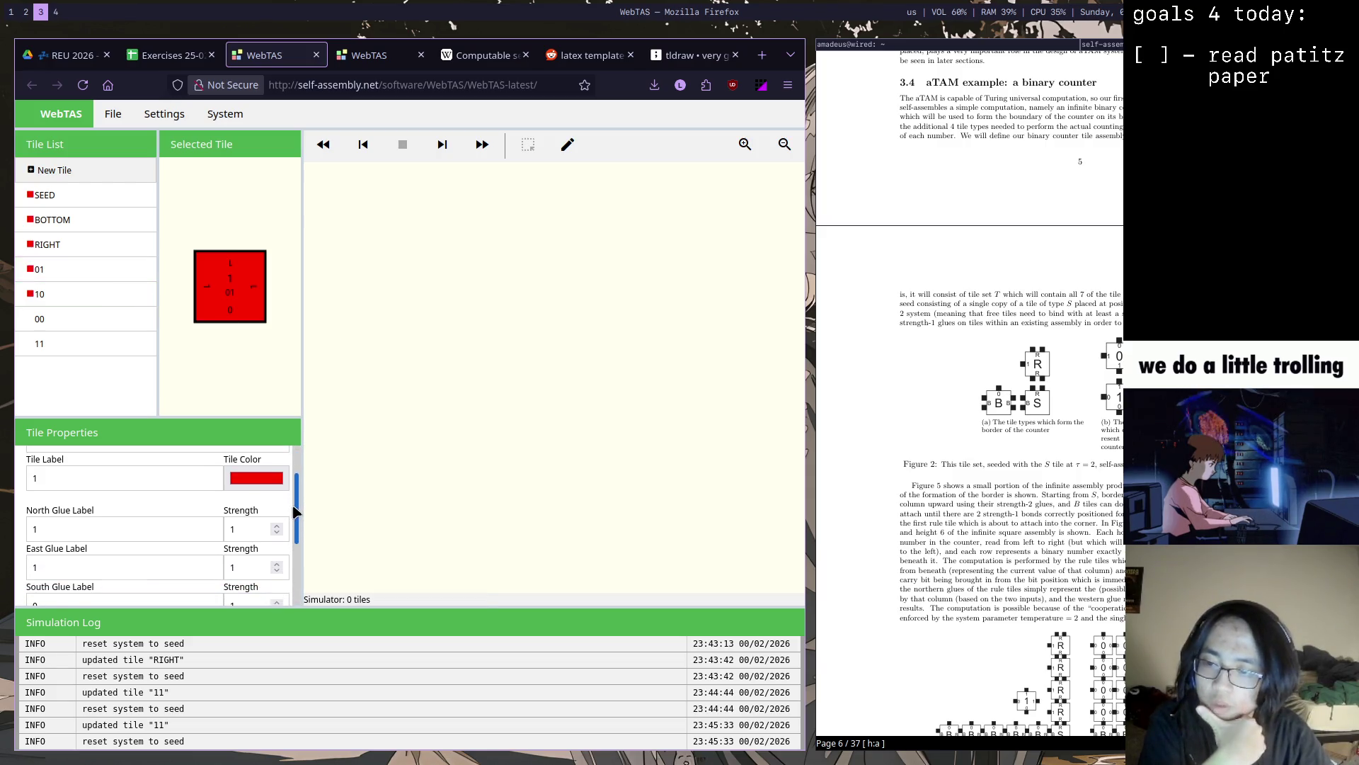
pyautogui.moveTo(294, 513); pyautogui.dragTo(295, 498)
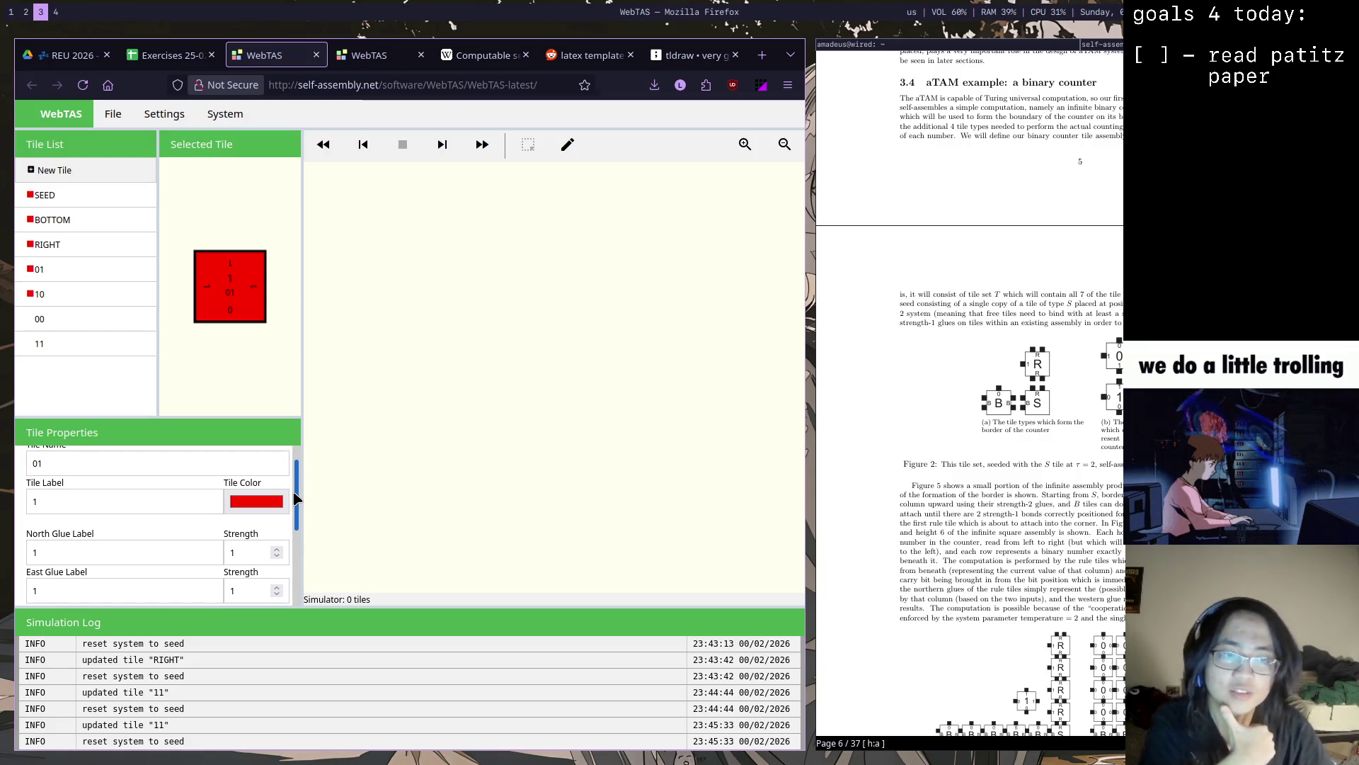
pyautogui.moveTo(297, 498)
pyautogui.mouseDown()
pyautogui.moveTo(293, 527)
pyautogui.moveTo(310, 520)
pyautogui.mouseUp()
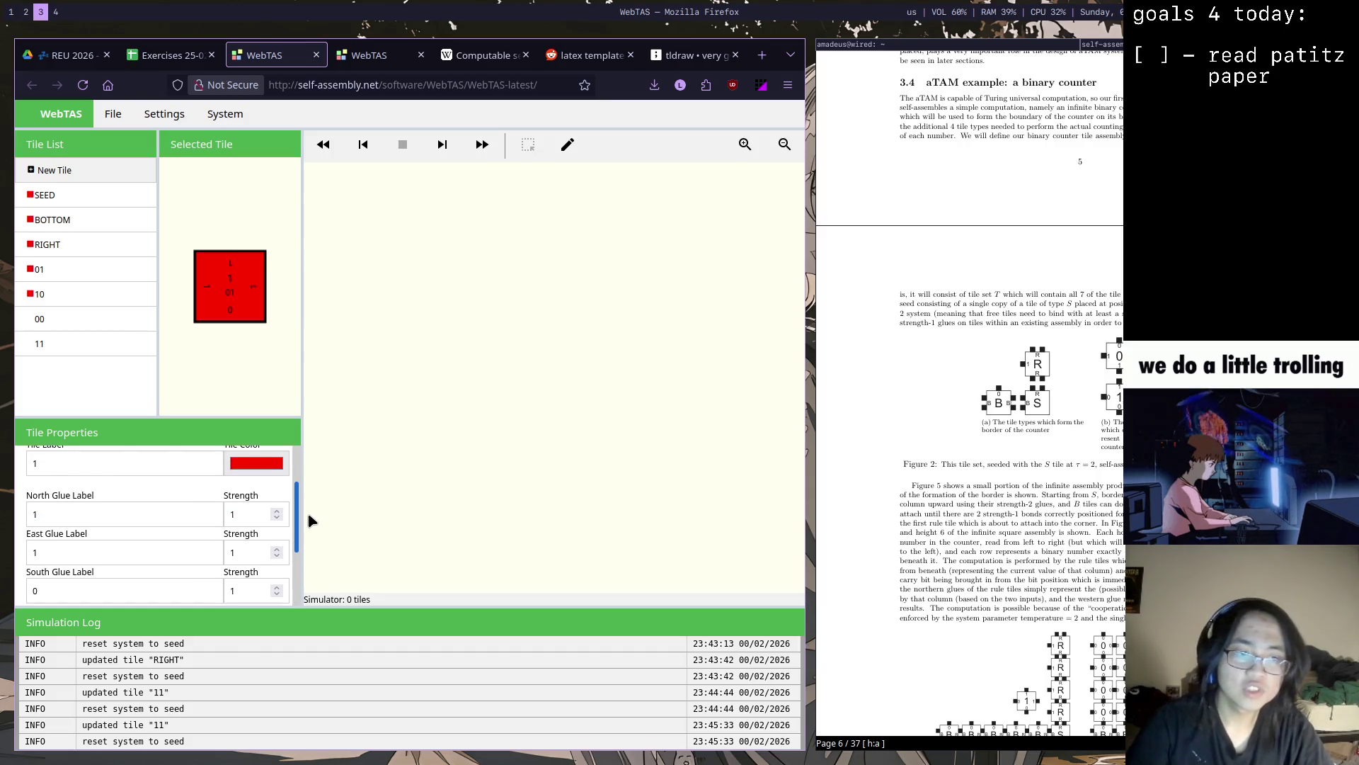
pyautogui.moveTo(309, 516); pyautogui.dragTo(299, 530)
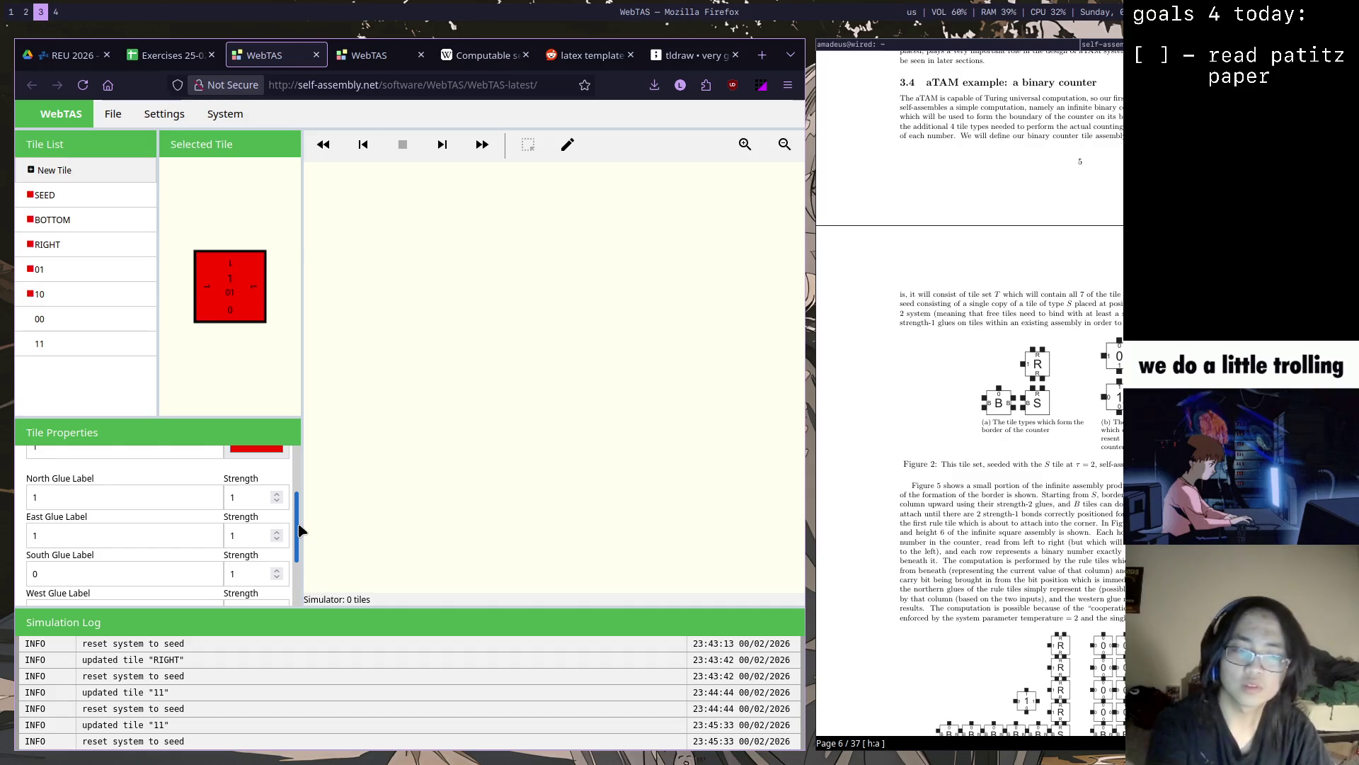
pyautogui.scroll(-1, 300, 530)
pyautogui.scroll(-2, 299, 538)
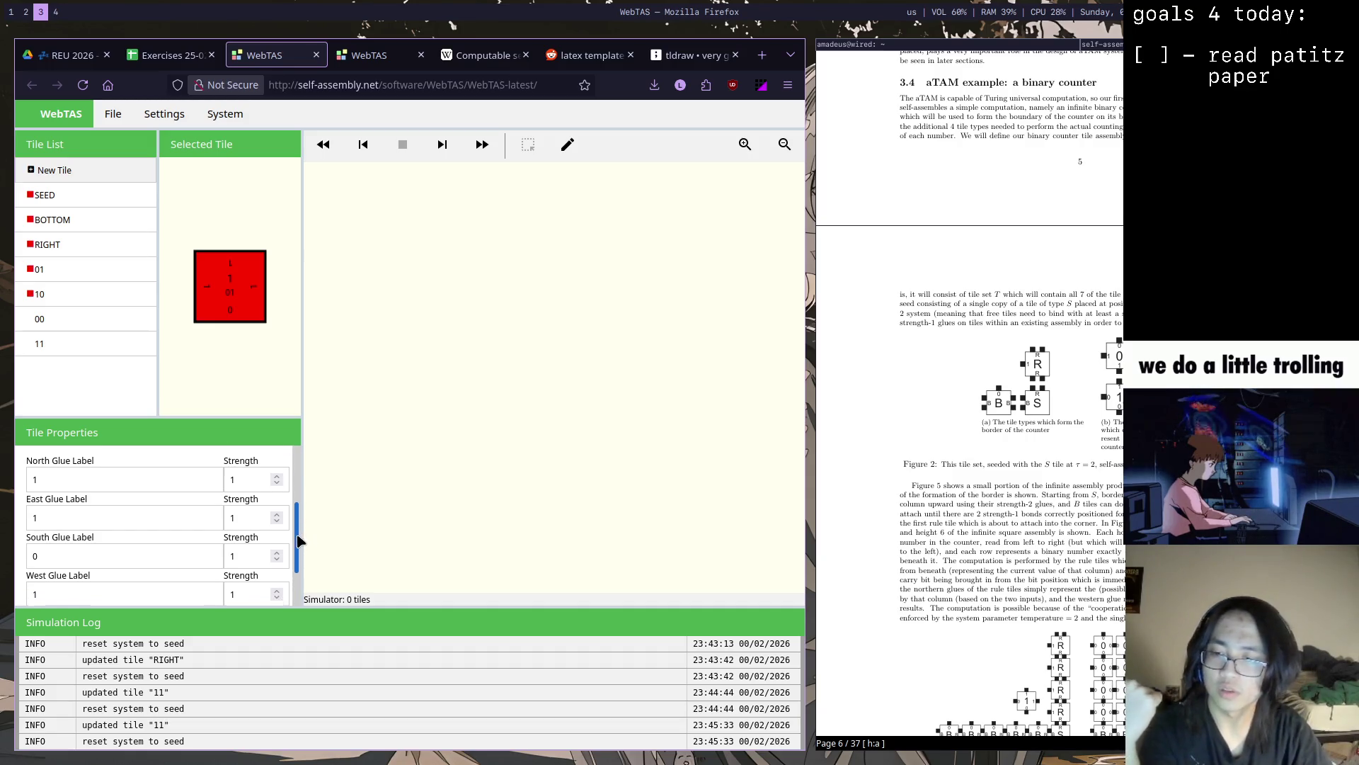
pyautogui.write('0')
pyautogui.press('Return')
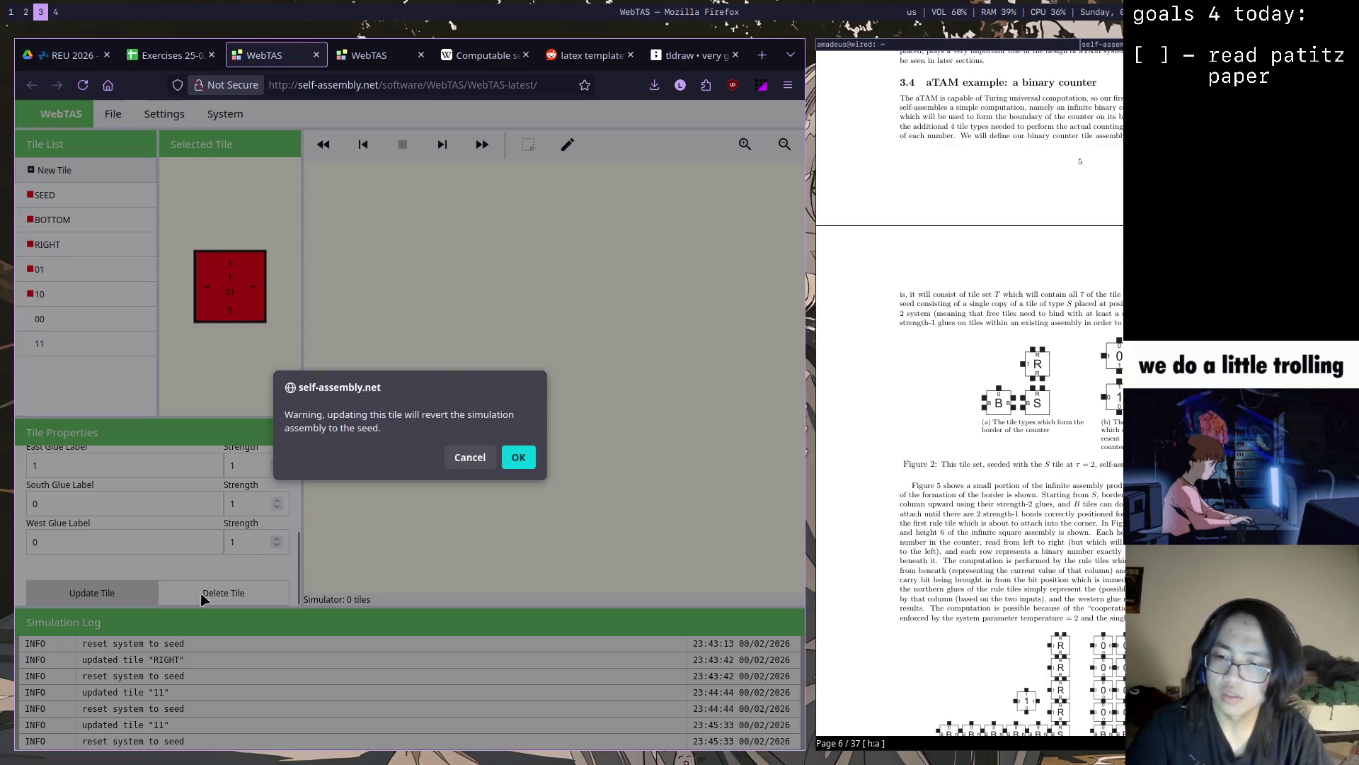
pyautogui.click(518, 459)
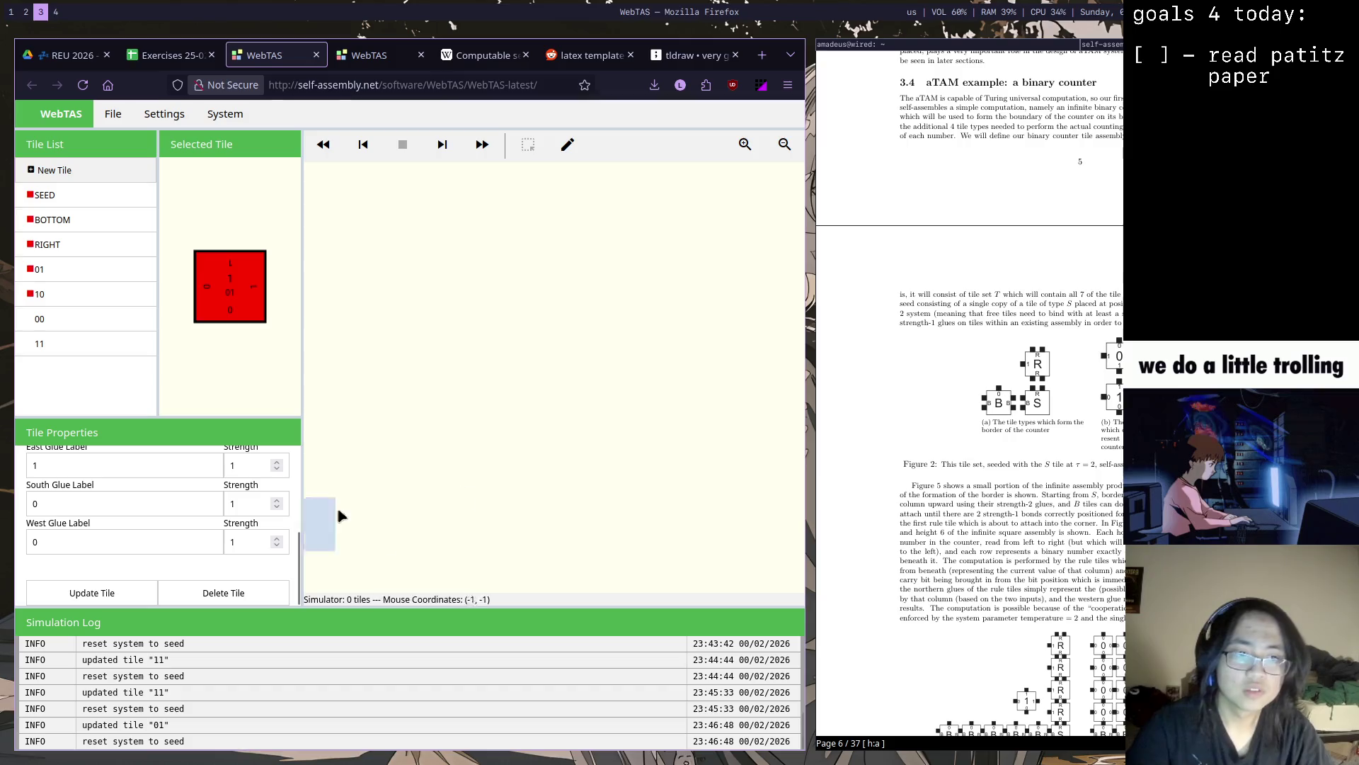
# Review the glues of tiles 10, 01, 11 and 00 in the Tile List
pyautogui.click(92, 299)
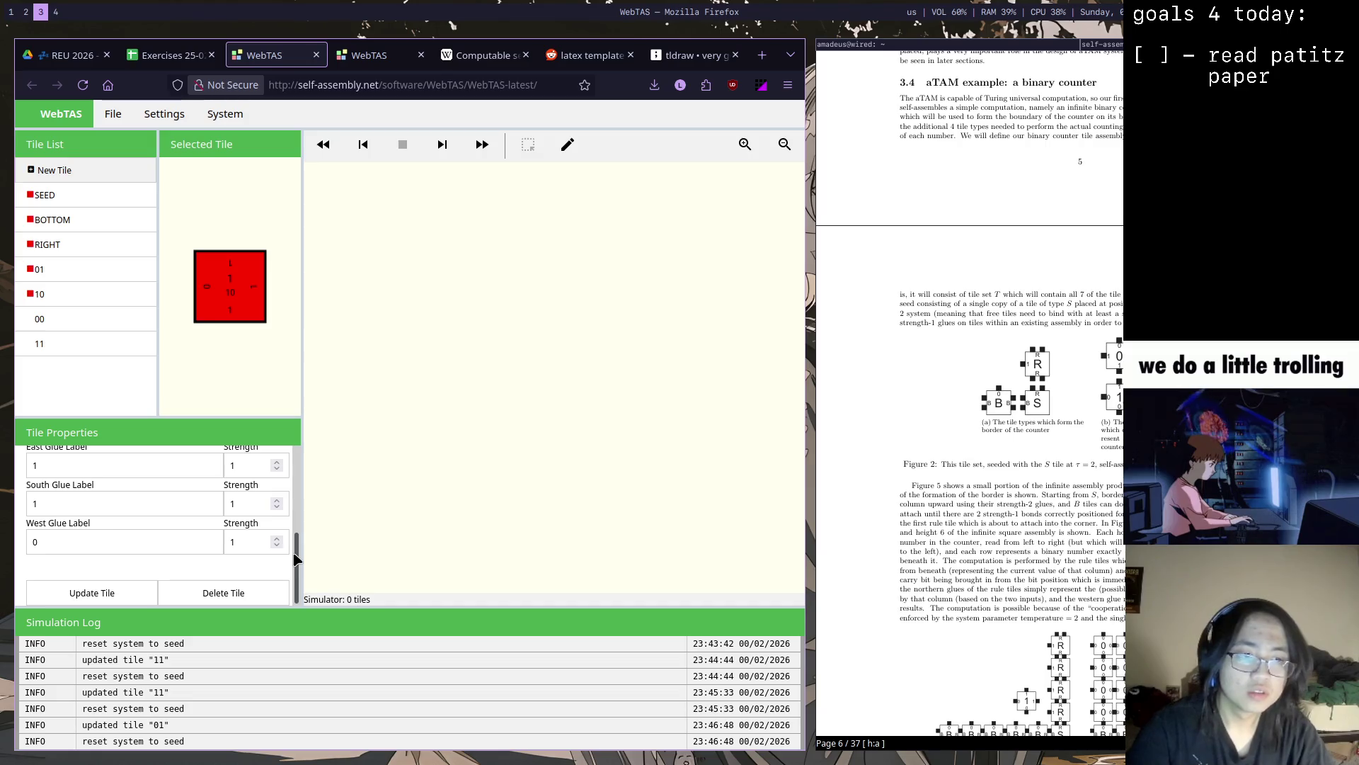
pyautogui.click(97, 275)
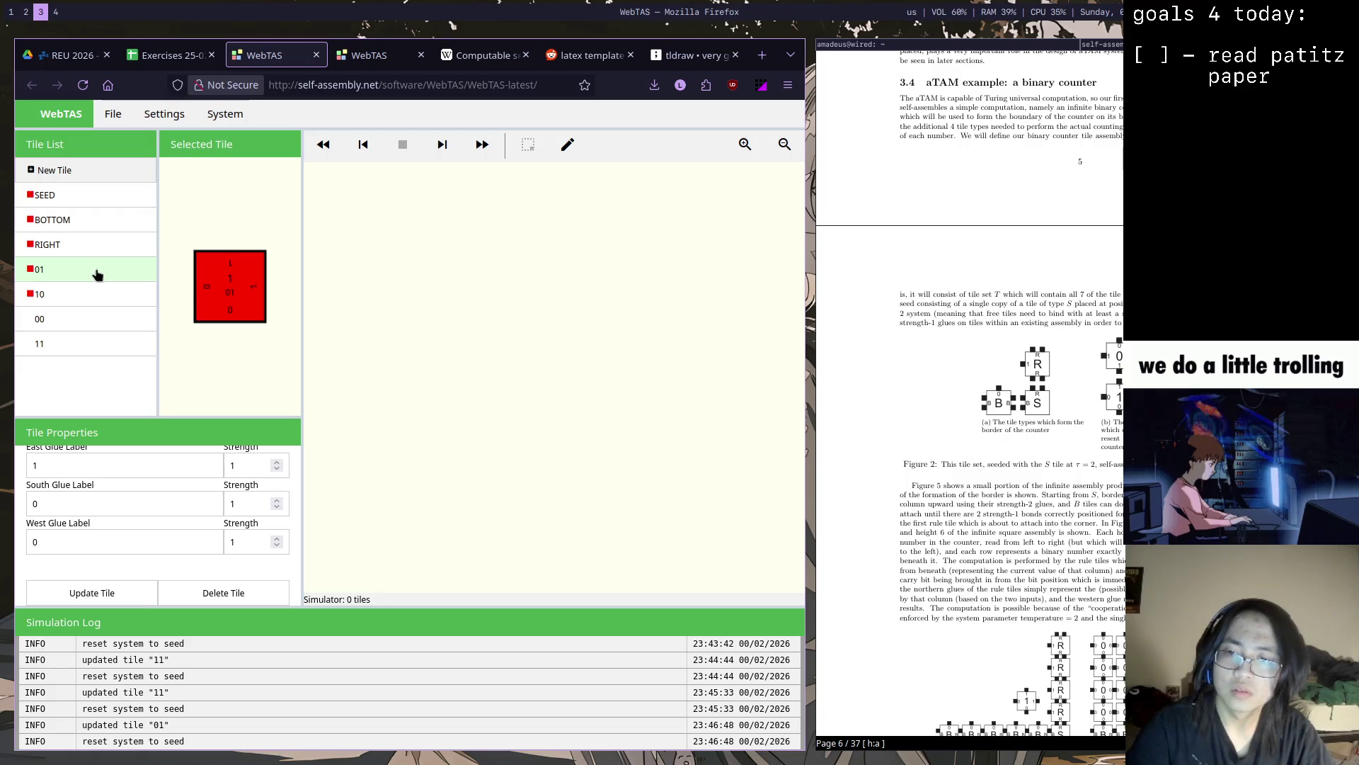
pyautogui.click(96, 294)
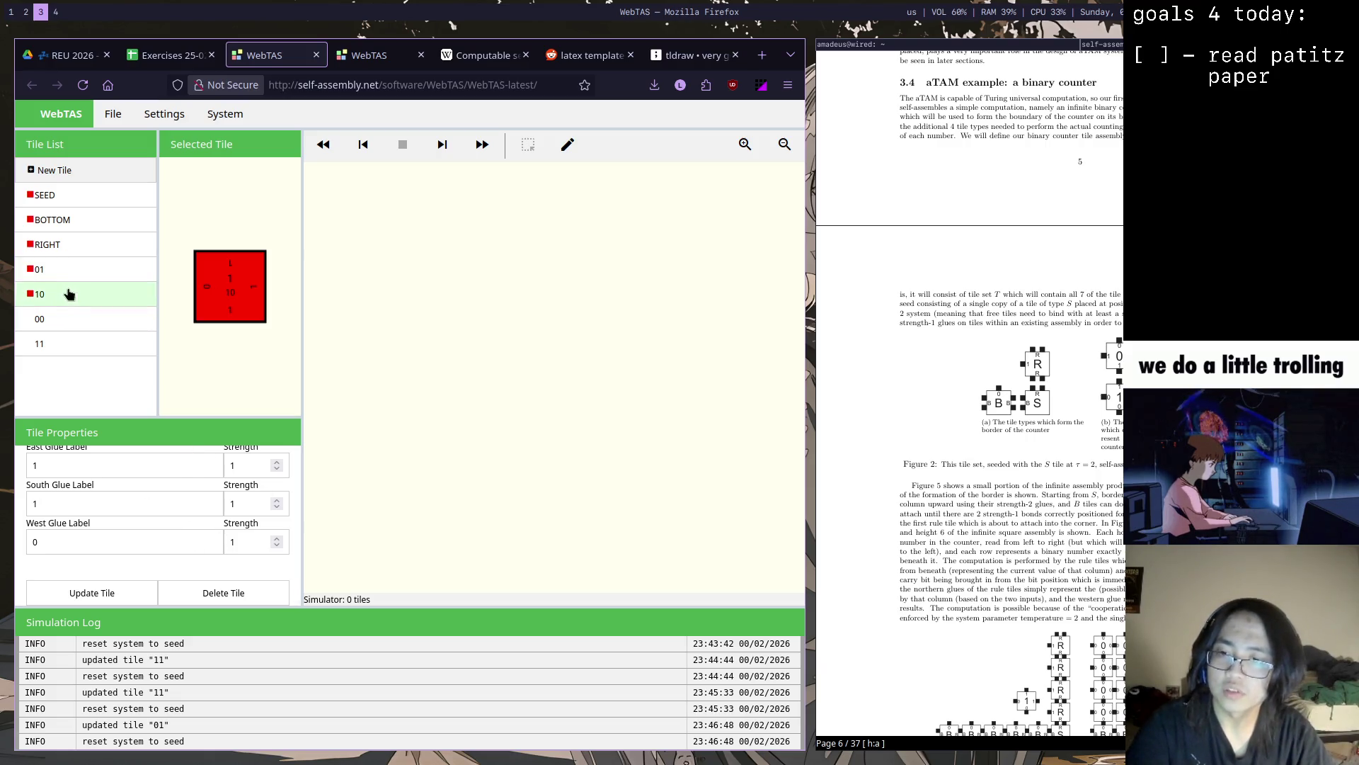
pyautogui.click(59, 349)
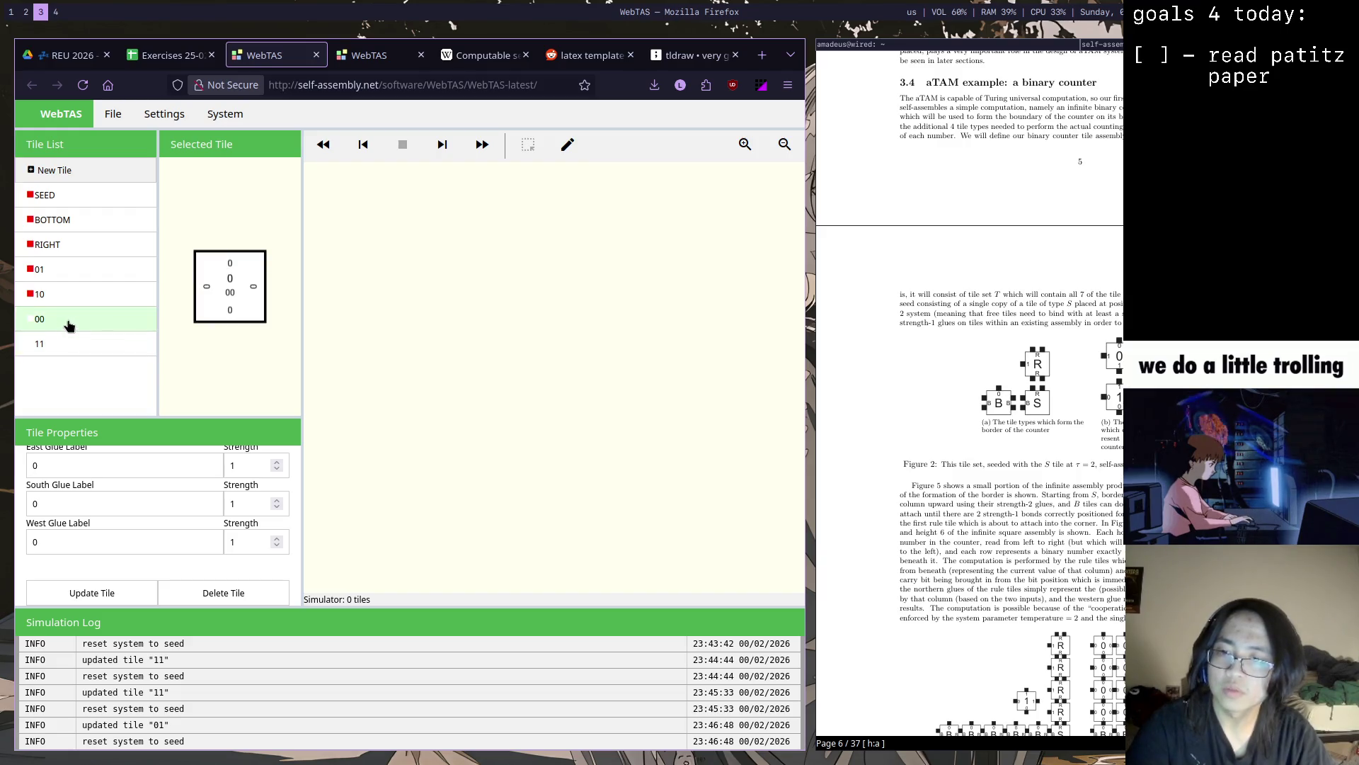
pyautogui.click(70, 322)
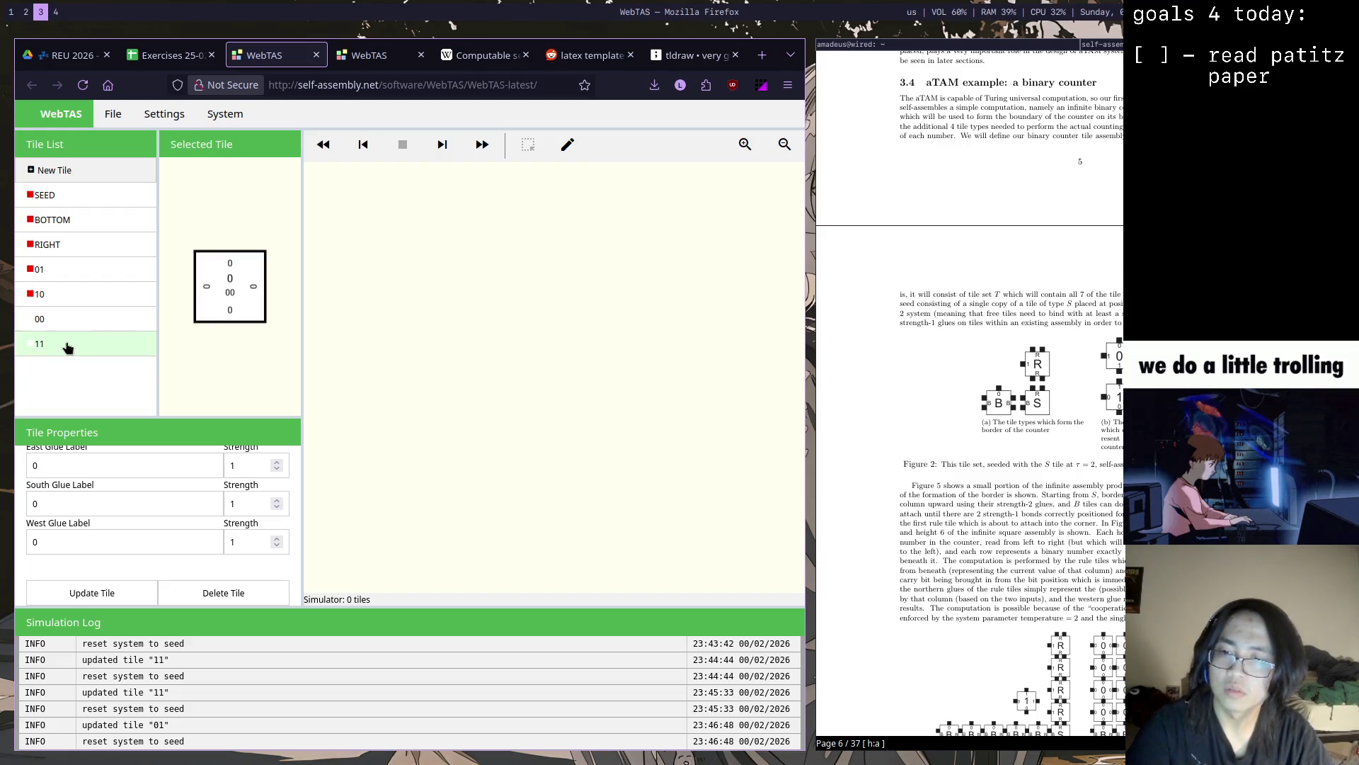
pyautogui.click(70, 293)
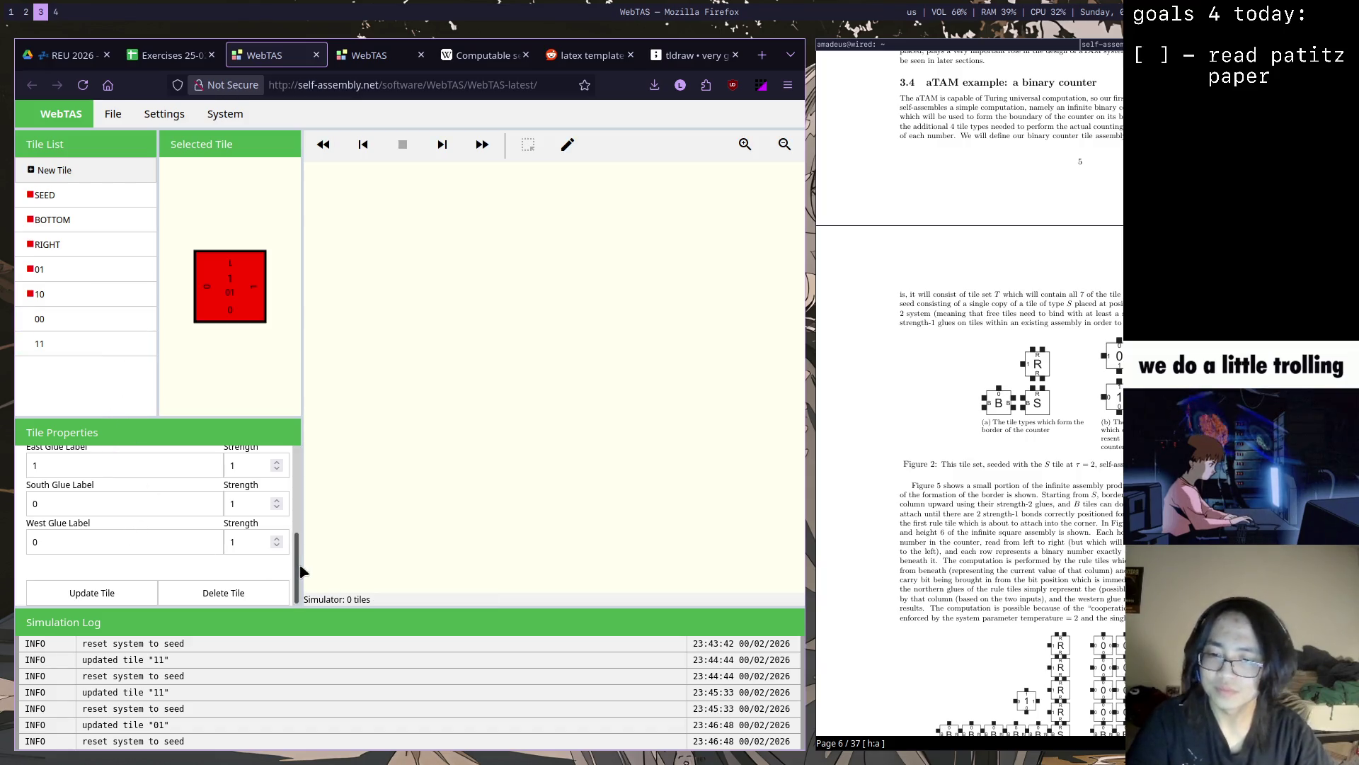
pyautogui.moveTo(298, 556); pyautogui.dragTo(283, 568)
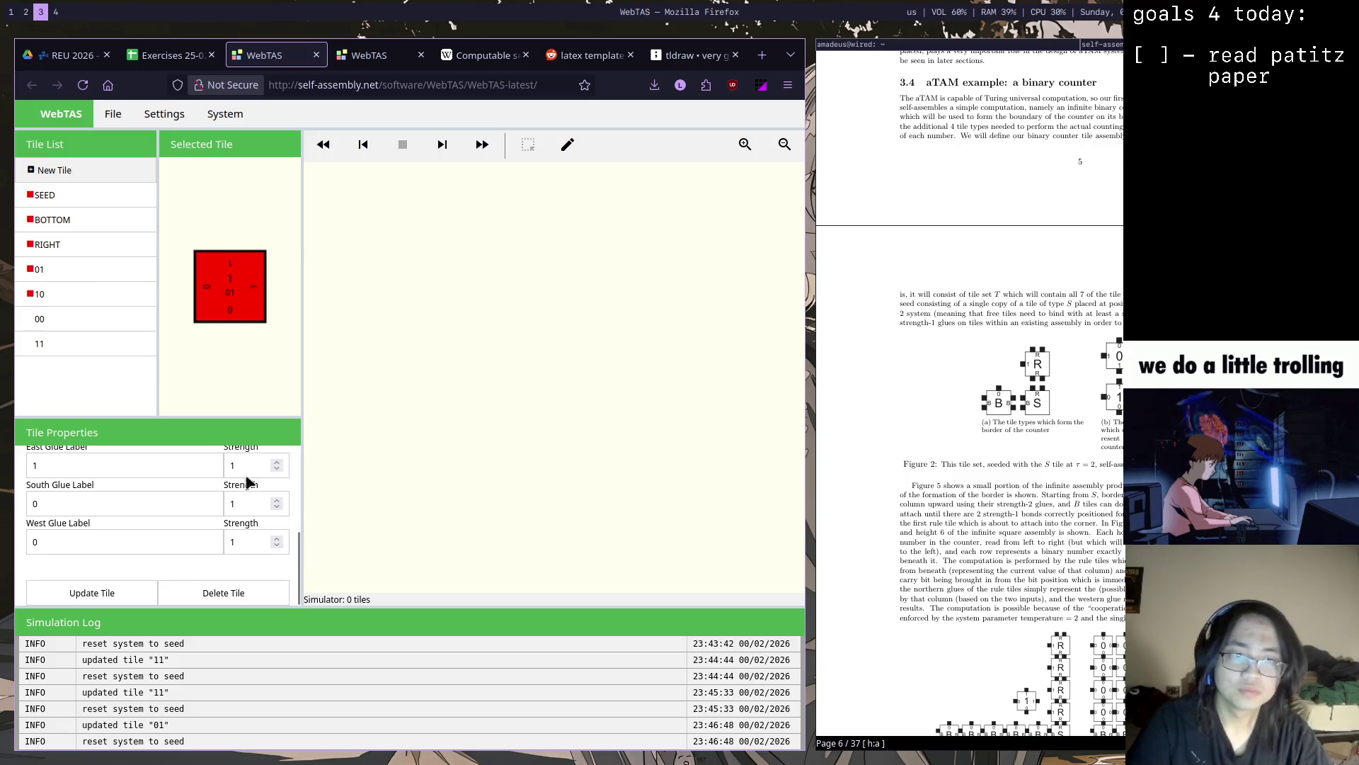
# Set tile 10's east glue label to 0 and save, confirming the reset warning
pyautogui.click(92, 293)
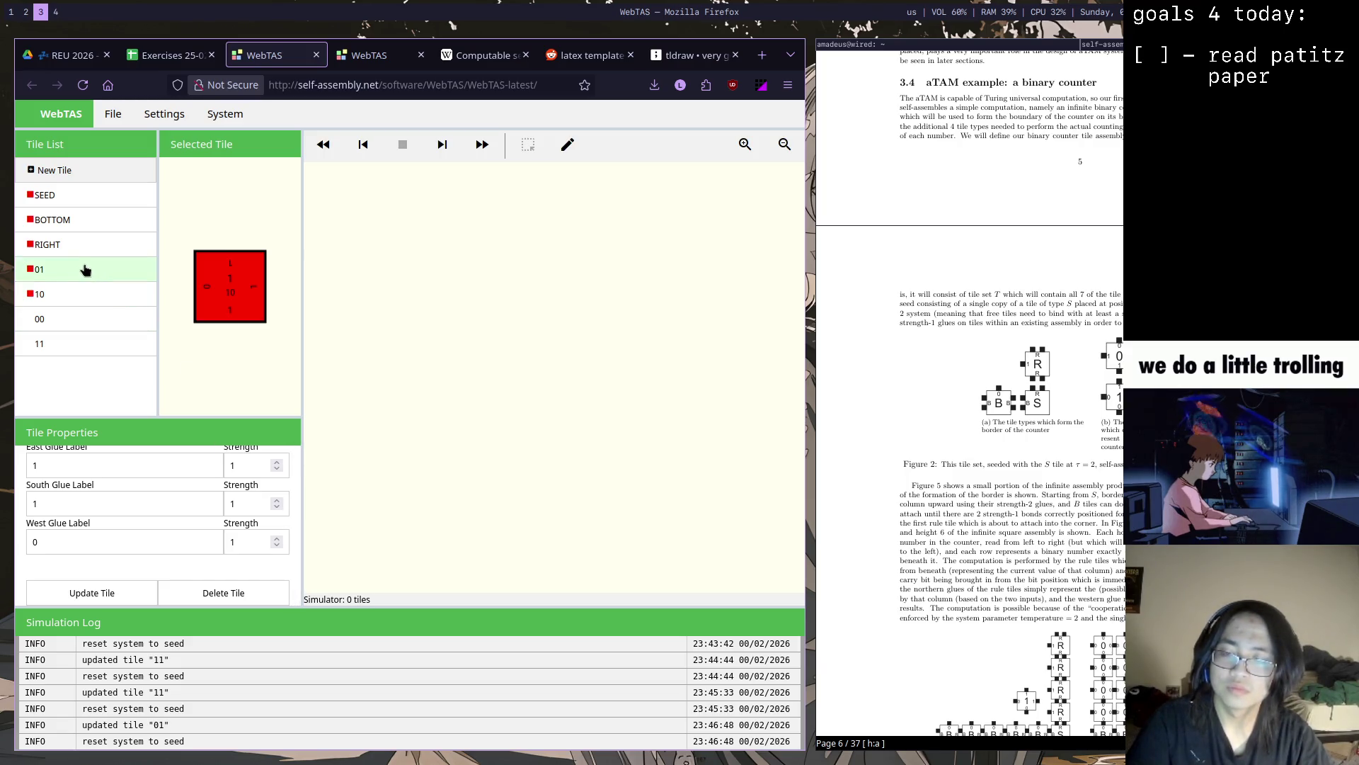
pyautogui.click(84, 290)
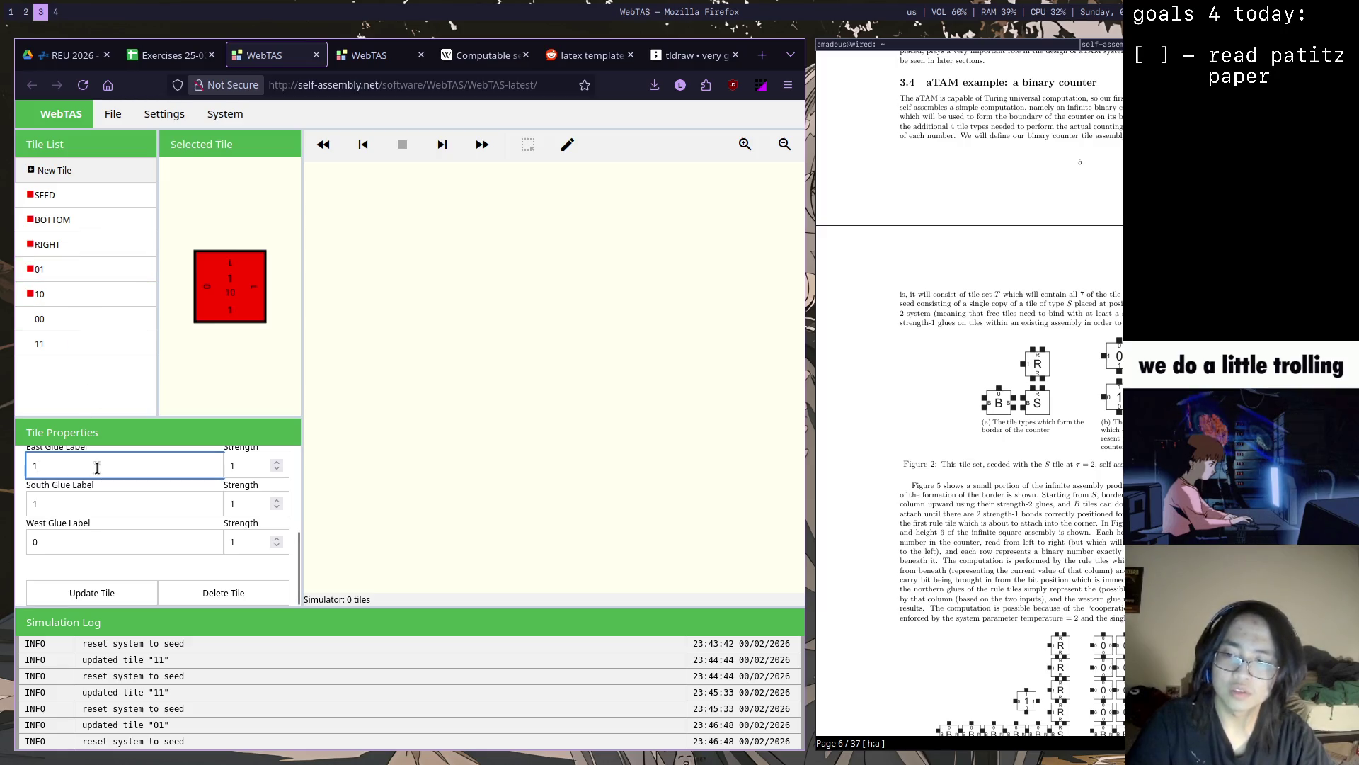
pyautogui.write('0')
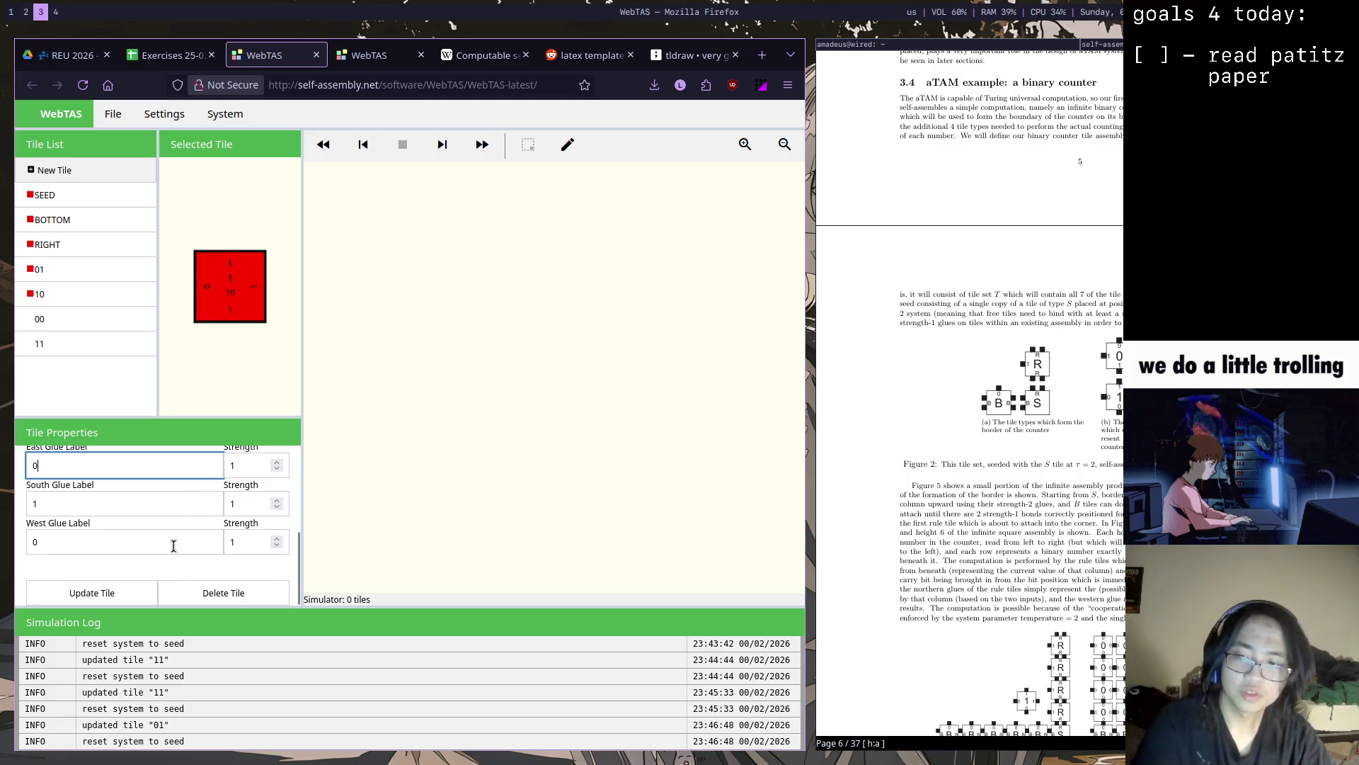
pyautogui.click(117, 594)
pyautogui.click(516, 463)
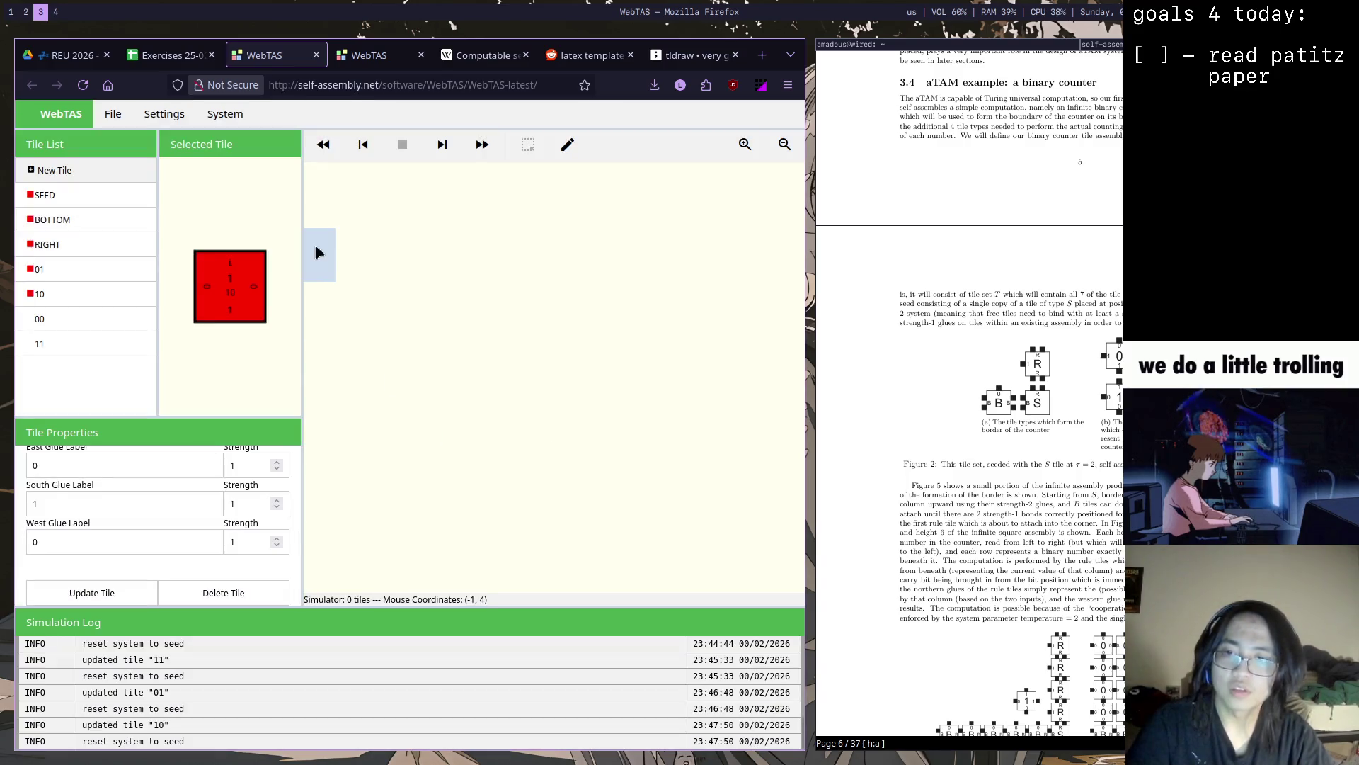
pyautogui.click(48, 194)
# Place the SEED tile on the canvas and zoom the simulation view out
pyautogui.click(567, 145)
pyautogui.click(579, 416)
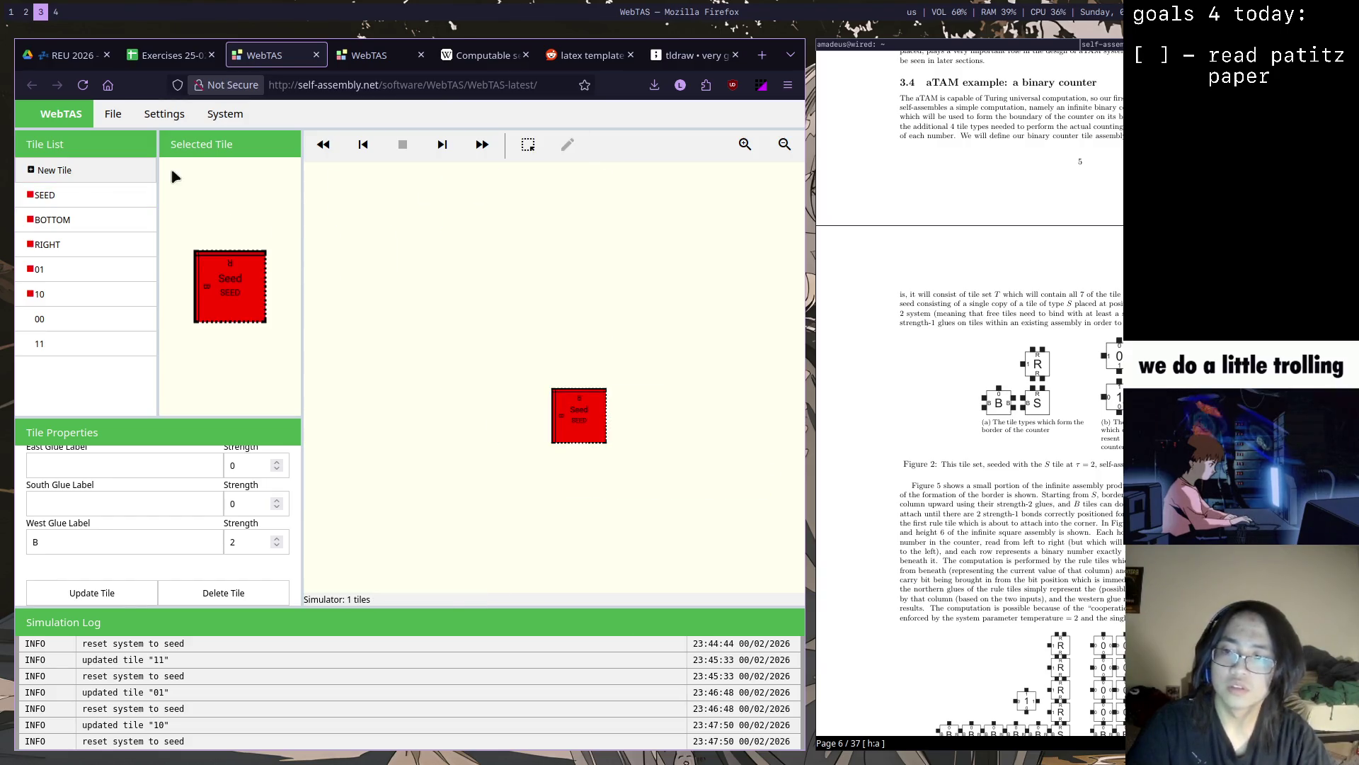
pyautogui.click(784, 143)
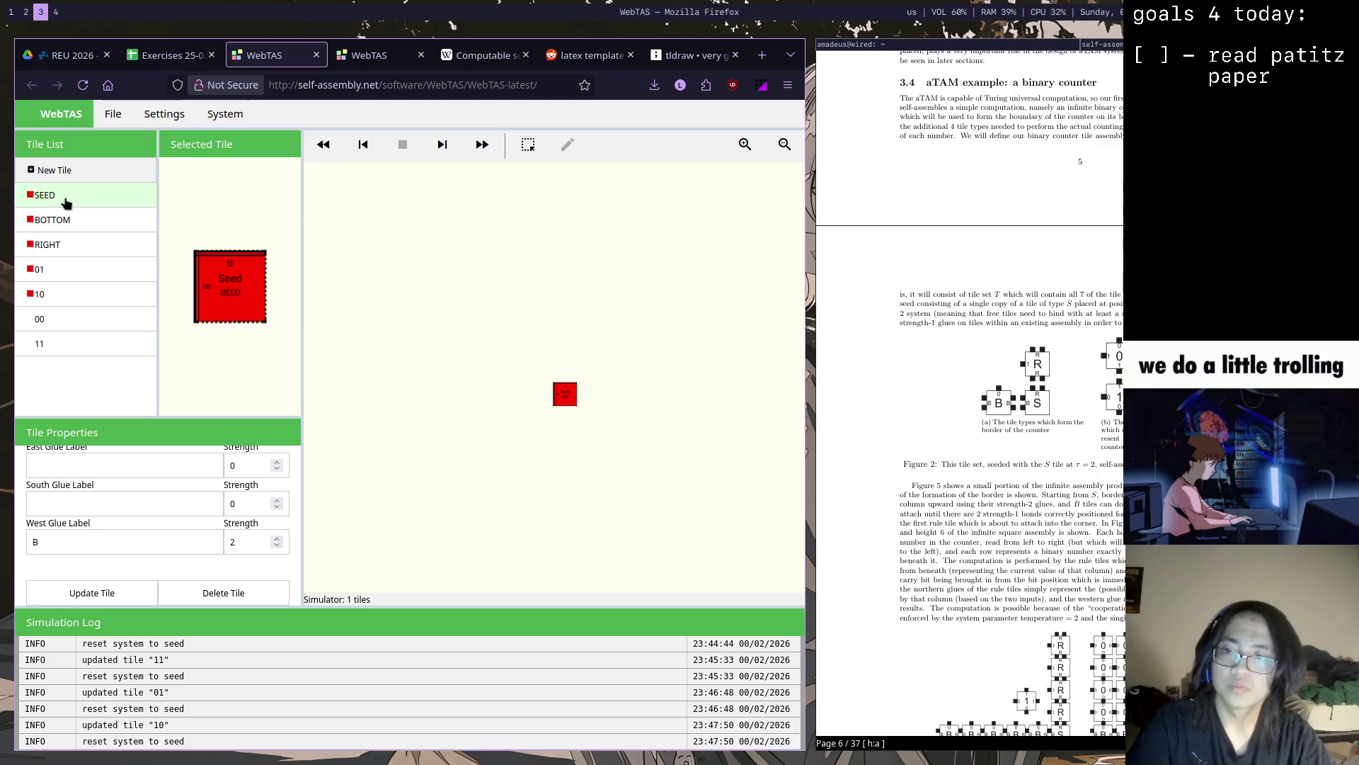
pyautogui.scroll(3, 296, 532)
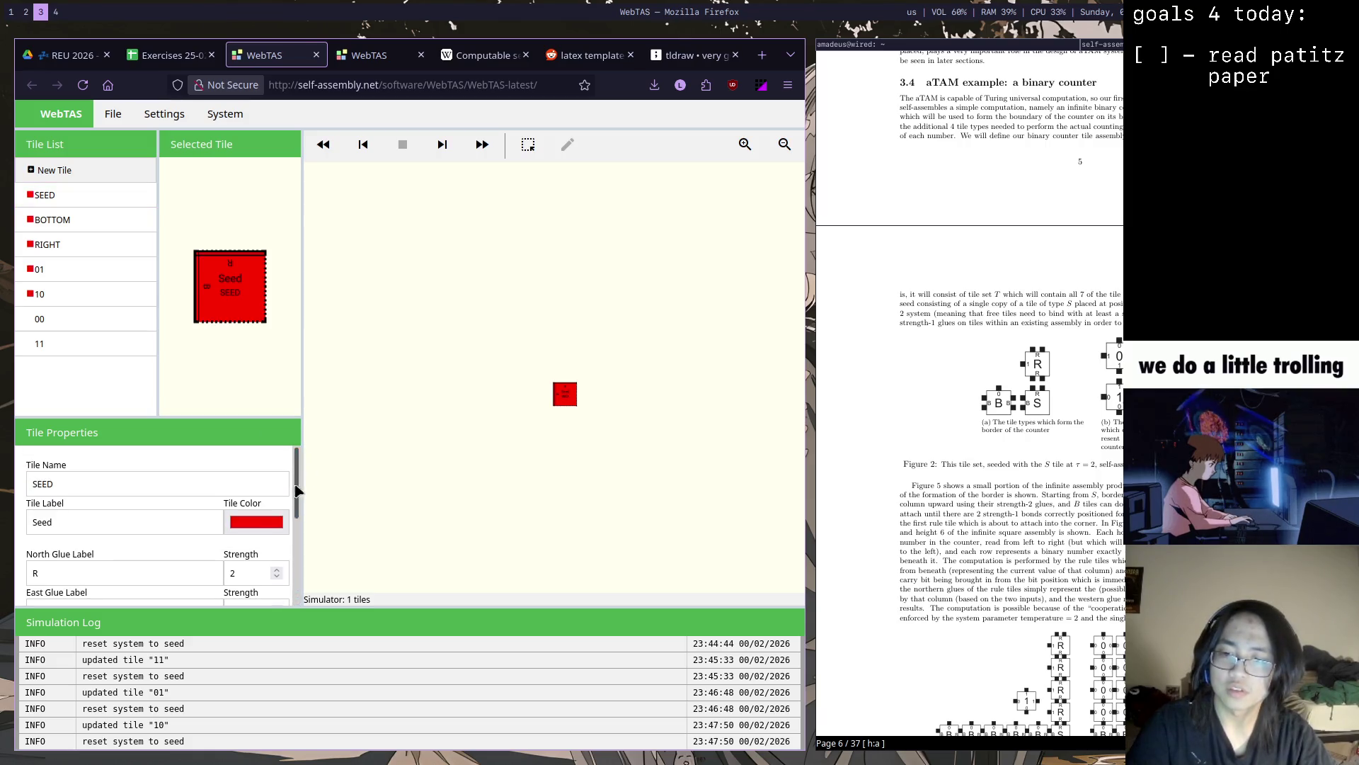
# Recolour the SEED tile dark grey and save it, confirming the reset
pyautogui.click(255, 522)
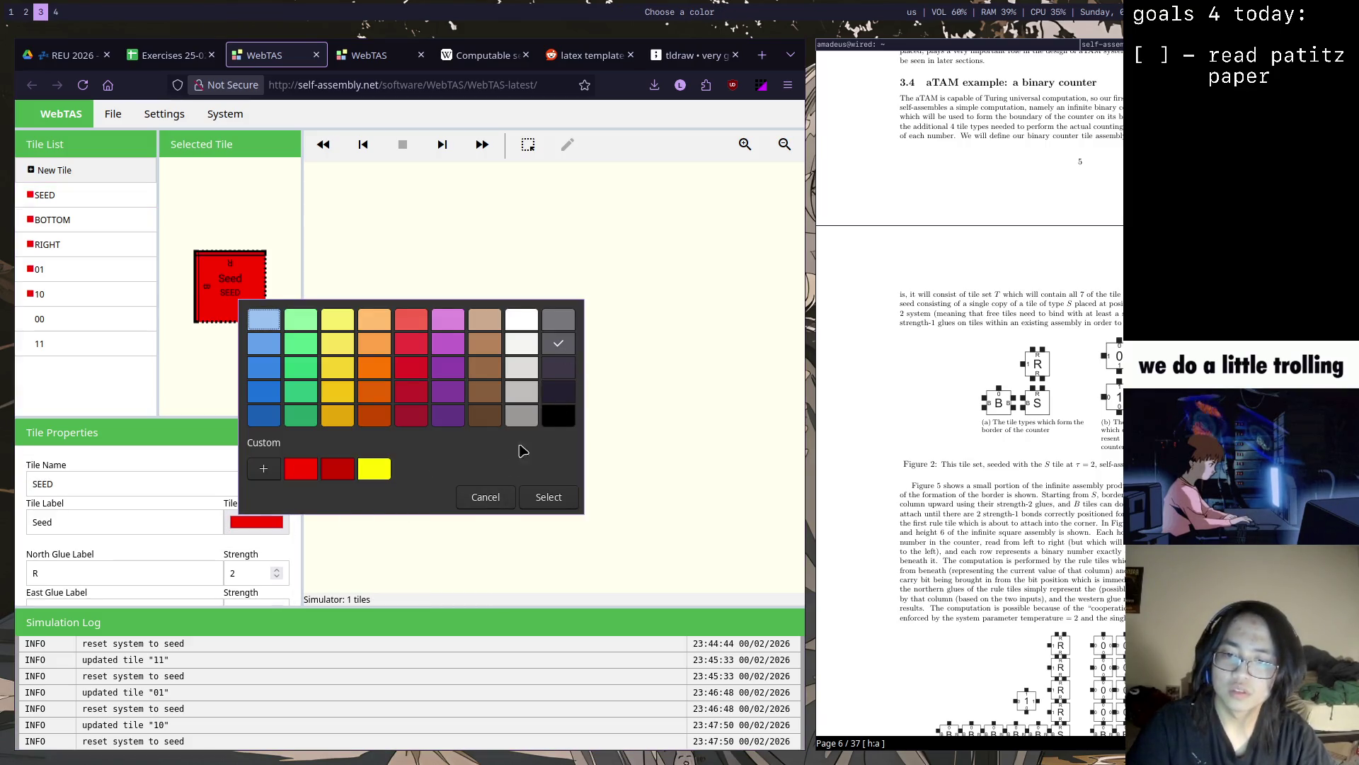
pyautogui.click(487, 496)
pyautogui.click(271, 523)
pyautogui.click(562, 375)
pyautogui.click(548, 496)
pyautogui.scroll(-5, 303, 511)
pyautogui.click(148, 593)
pyautogui.click(518, 458)
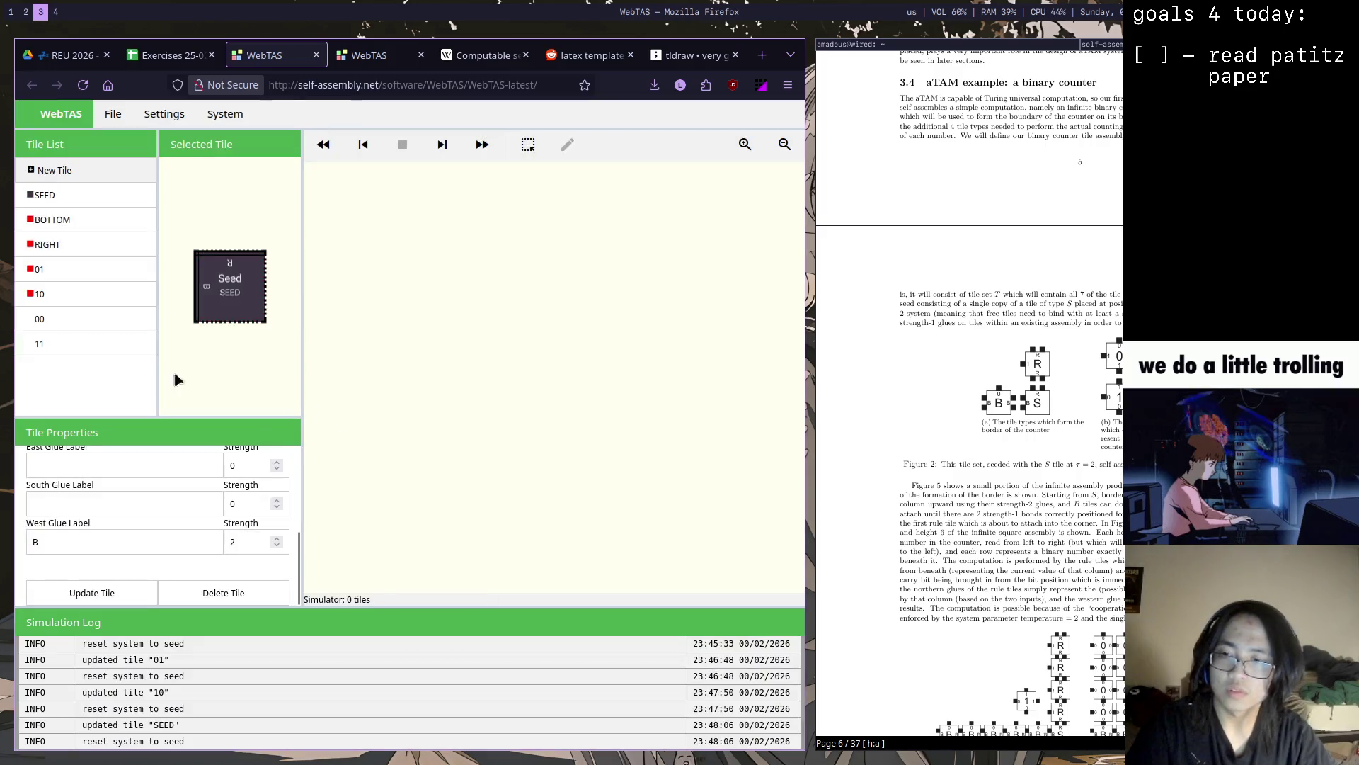
# Recolour the BOTTOM tile dark grey and save it, confirming the reset
pyautogui.click(87, 223)
pyautogui.scroll(5, 286, 505)
pyautogui.click(260, 491)
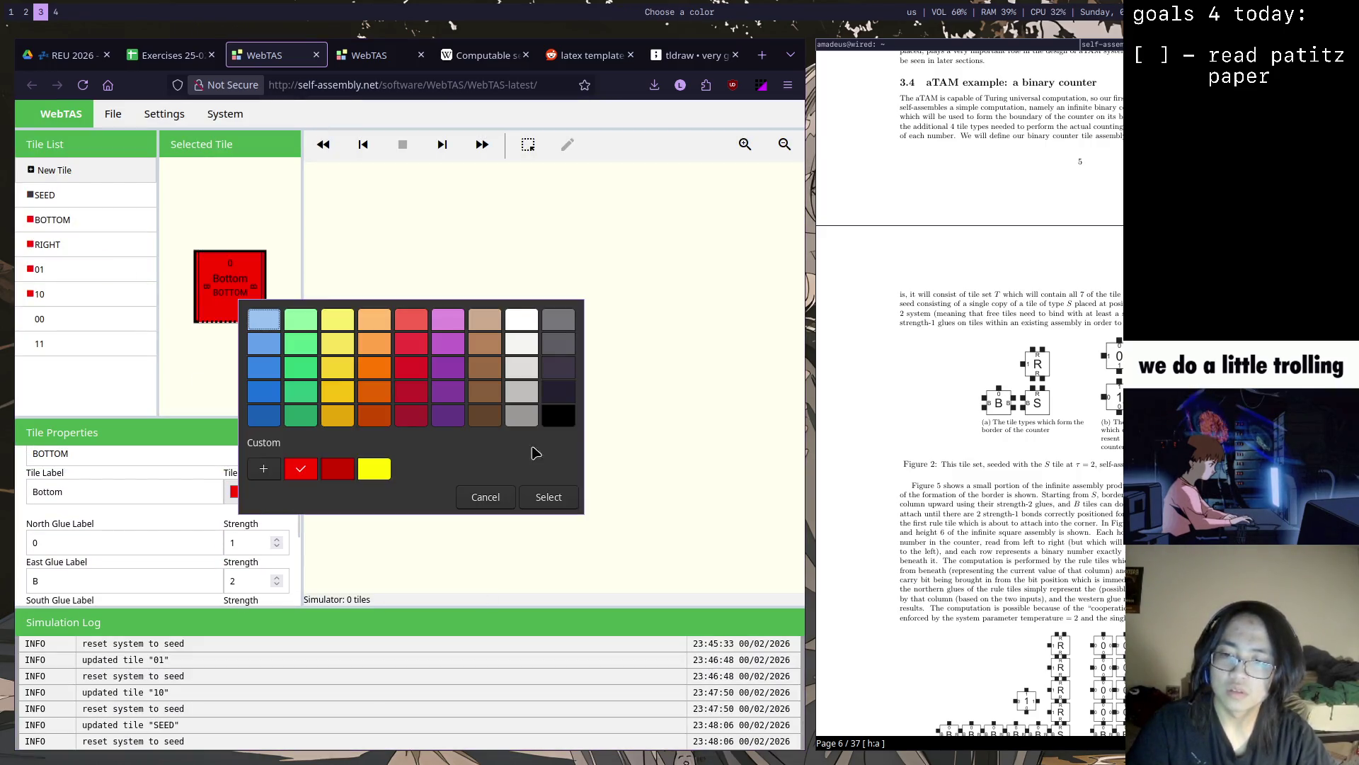
pyautogui.click(531, 499)
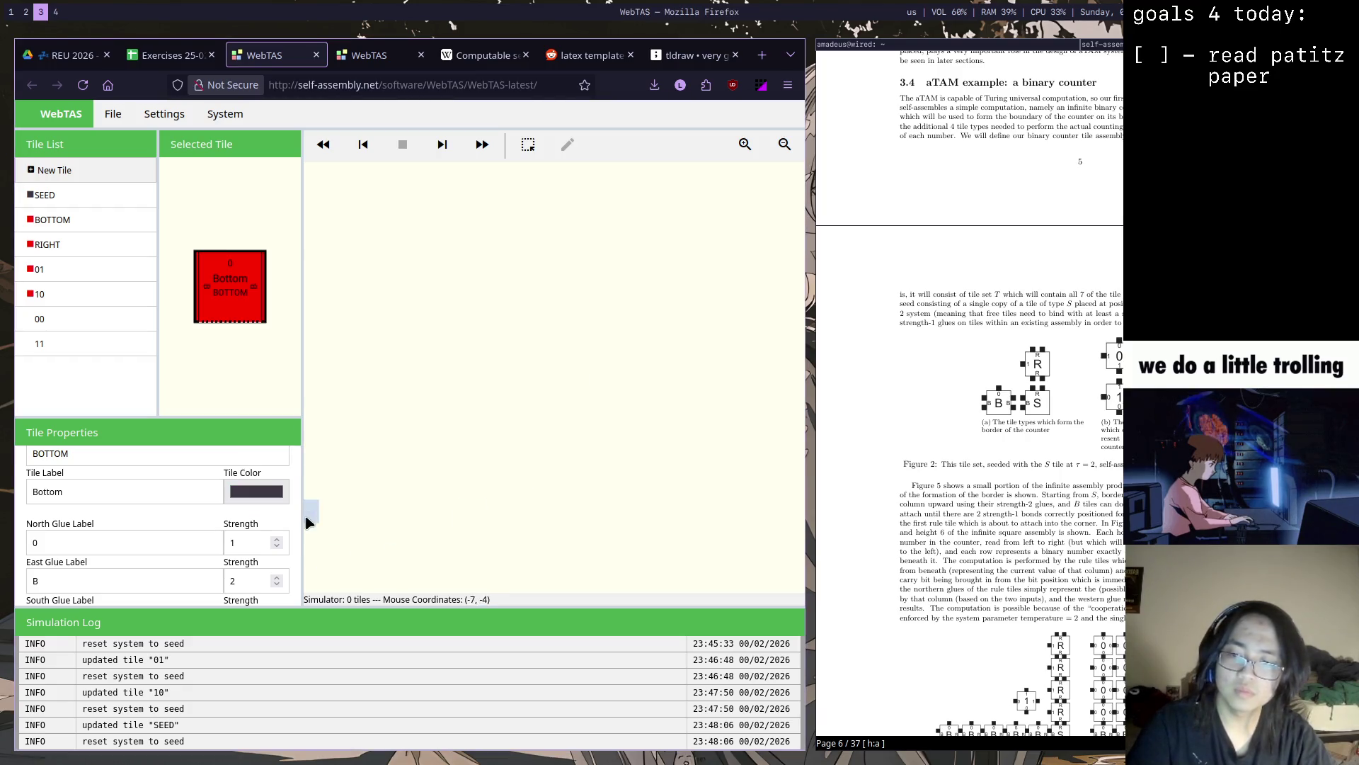
pyautogui.scroll(-5, 295, 520)
pyautogui.click(91, 592)
pyautogui.press('Return')
# Recolour the RIGHT tile dark grey, save it, and step the simulation (empty frontier)
pyautogui.click(63, 244)
pyautogui.moveTo(298, 565); pyautogui.dragTo(295, 479)
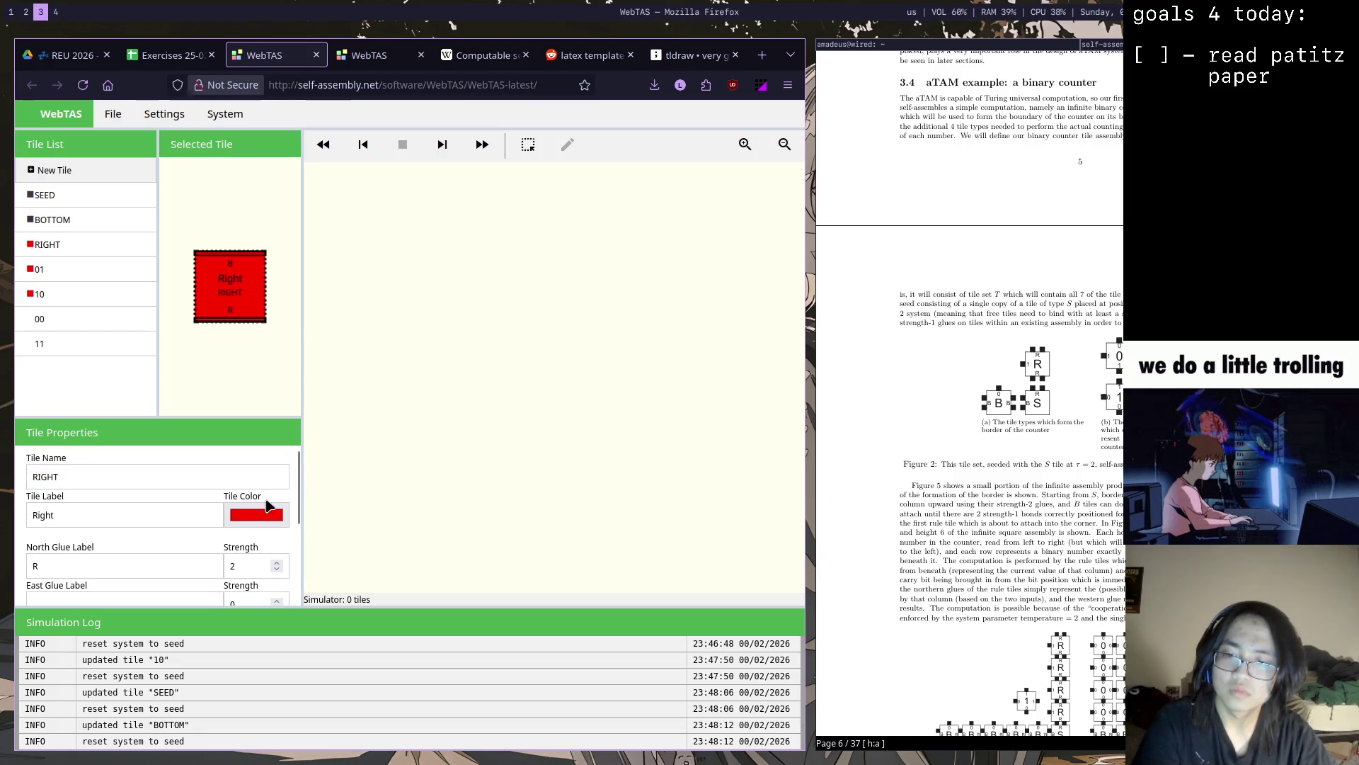
pyautogui.click(255, 514)
pyautogui.click(549, 496)
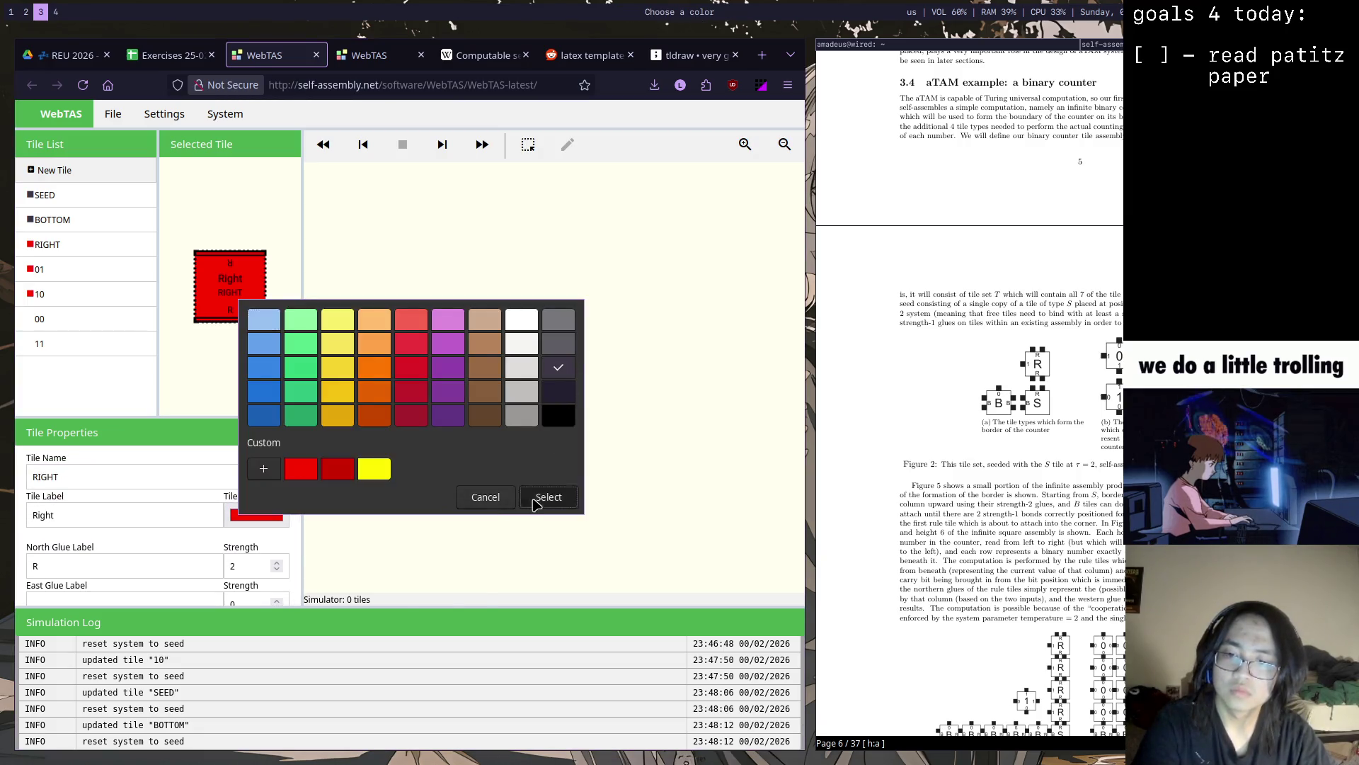
pyautogui.moveTo(298, 524); pyautogui.dragTo(298, 595)
pyautogui.click(85, 595)
pyautogui.press('Return')
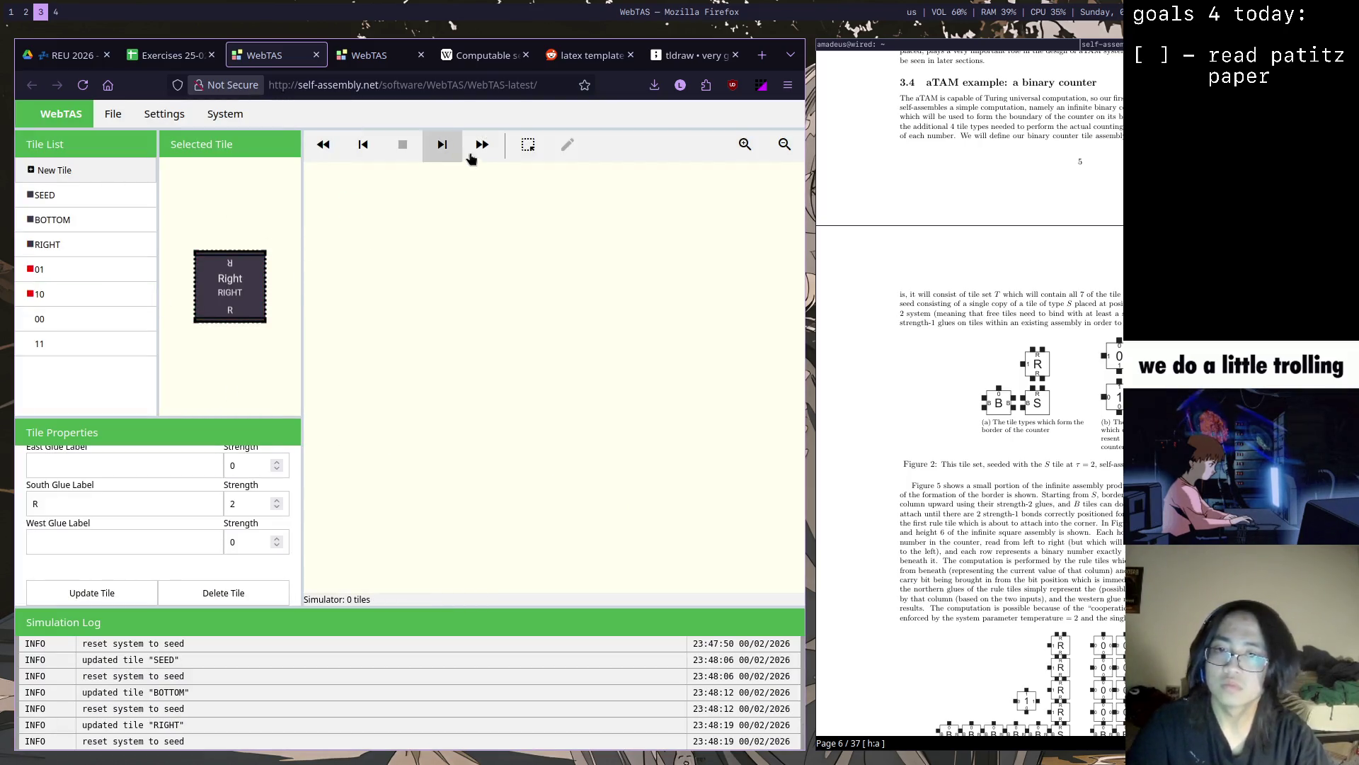
pyautogui.click(444, 153)
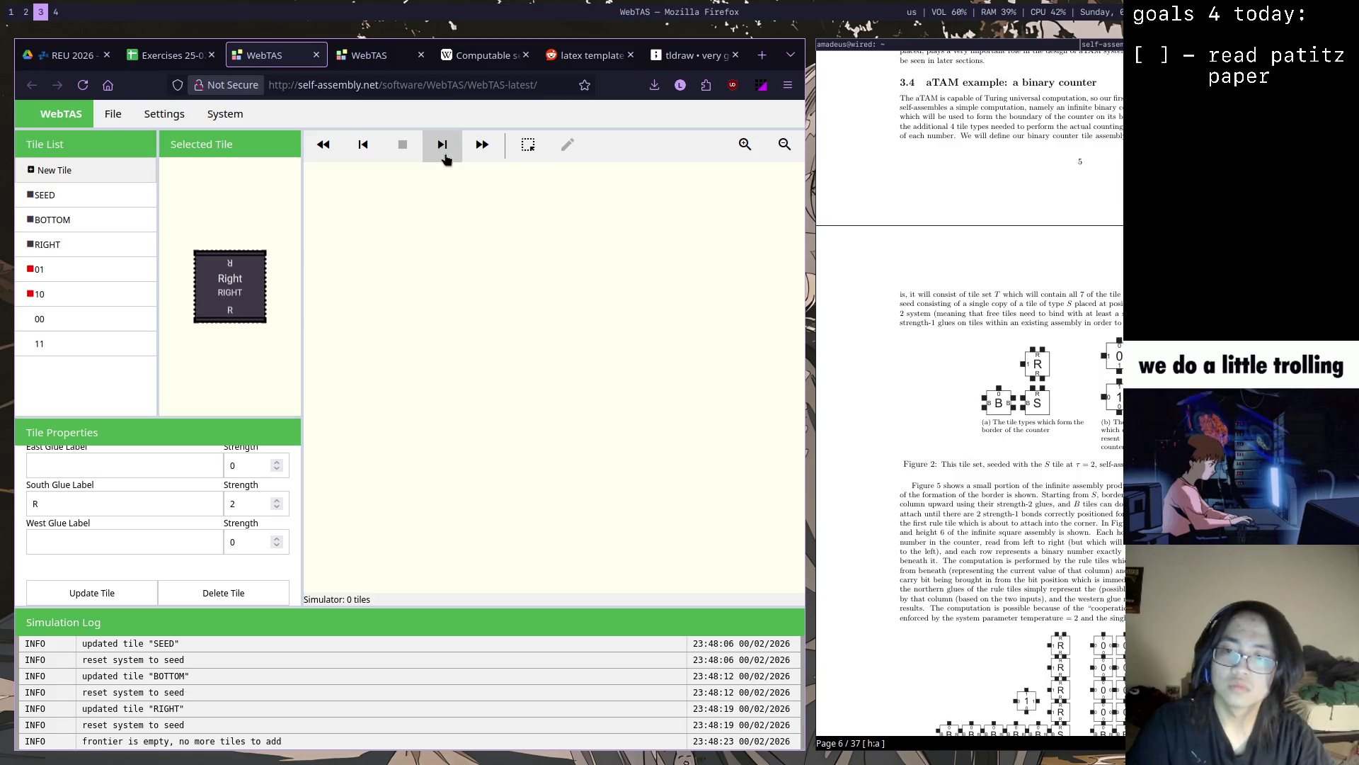
# Place the SEED tile on the canvas and step the simulation to grow the counter's border
pyautogui.click(106, 194)
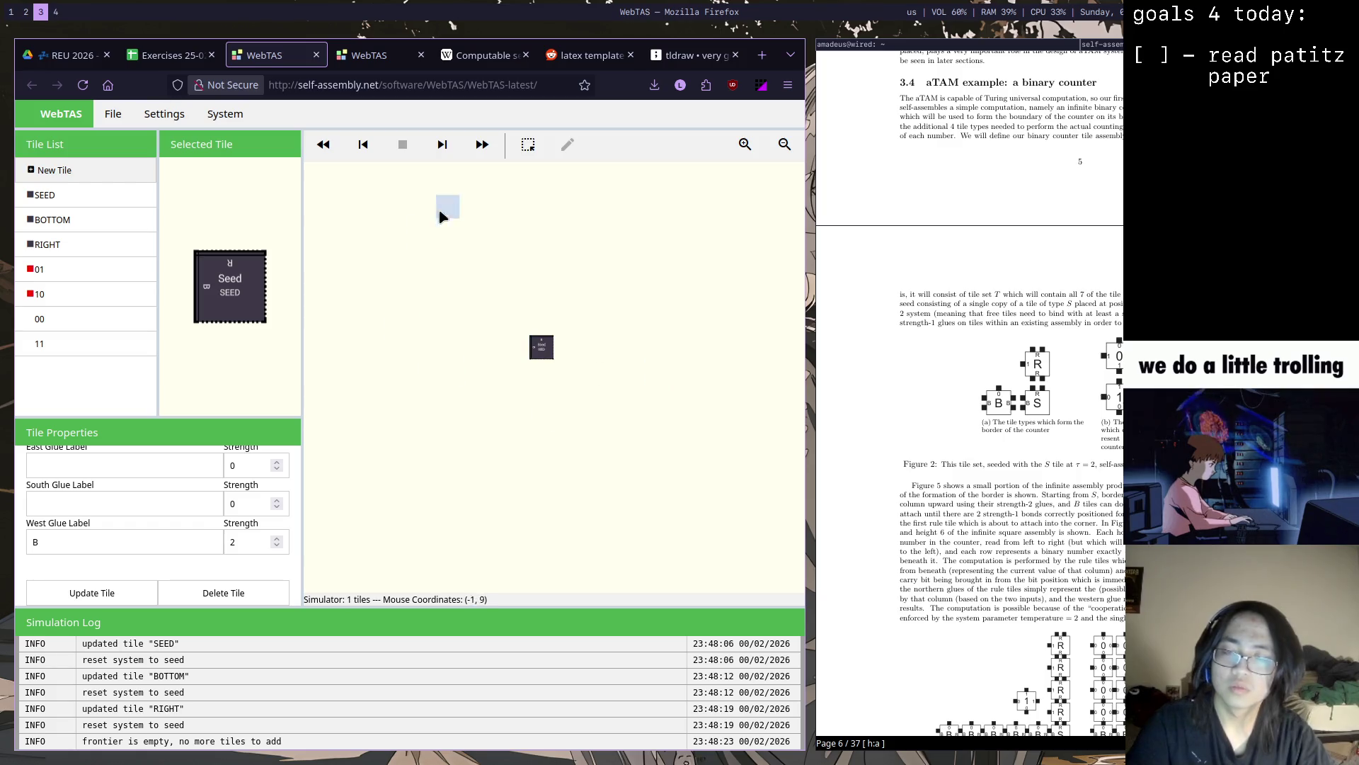
pyautogui.click(745, 143)
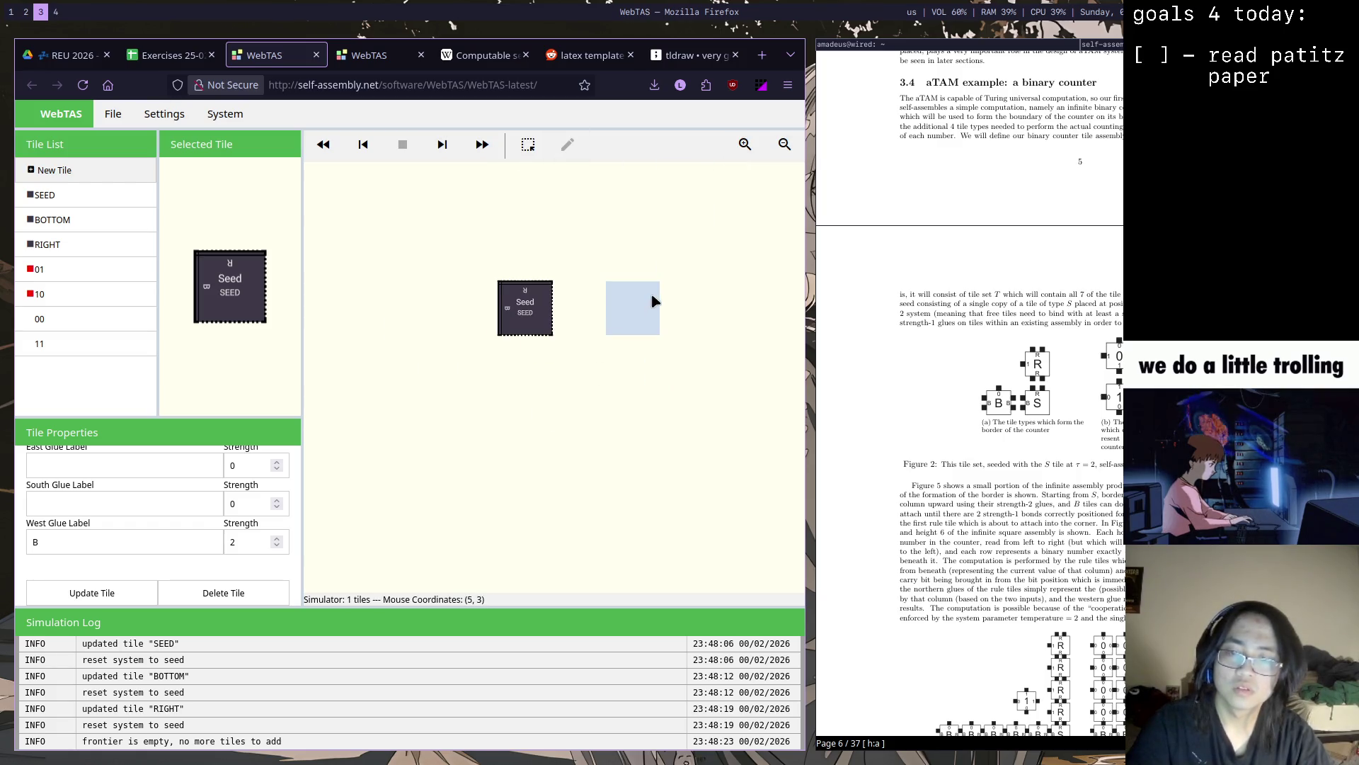
pyautogui.moveTo(654, 302); pyautogui.dragTo(591, 415)
pyautogui.click(526, 146)
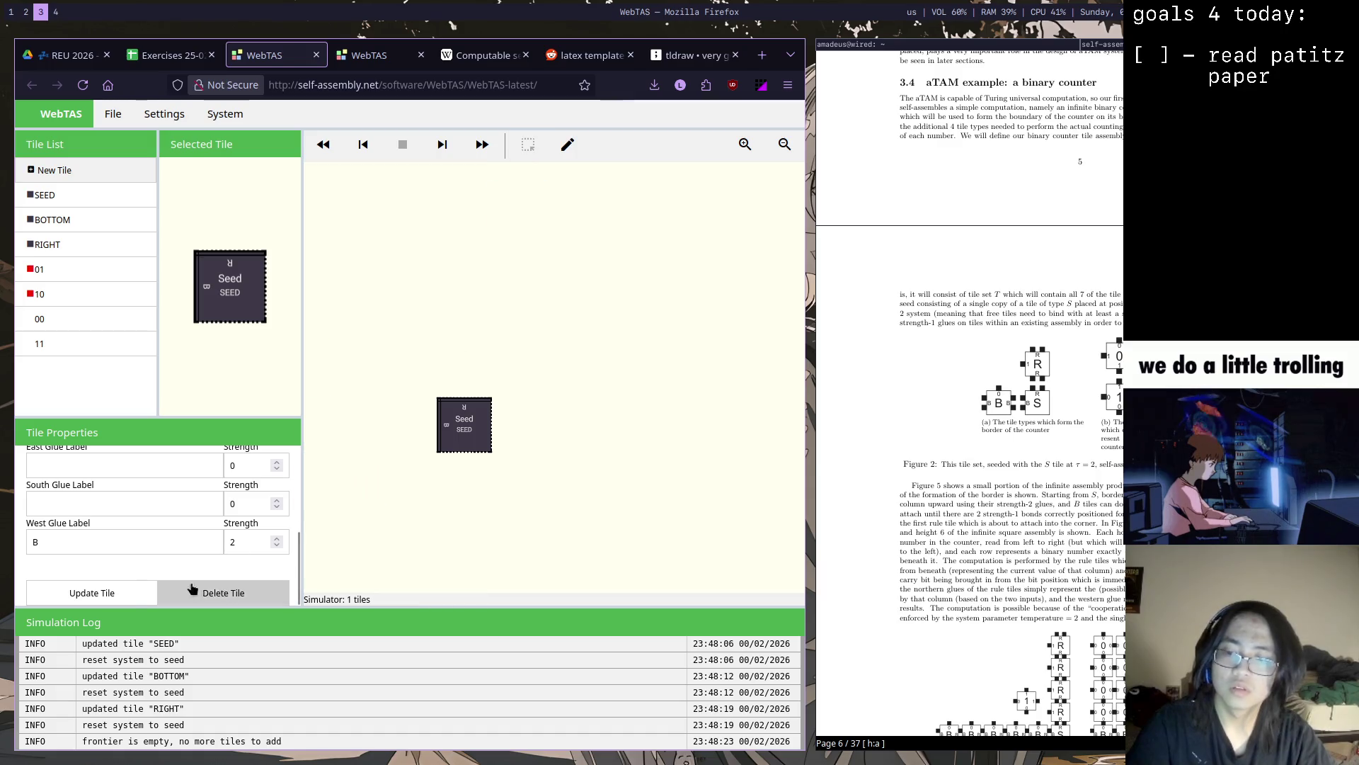
pyautogui.click(442, 145)
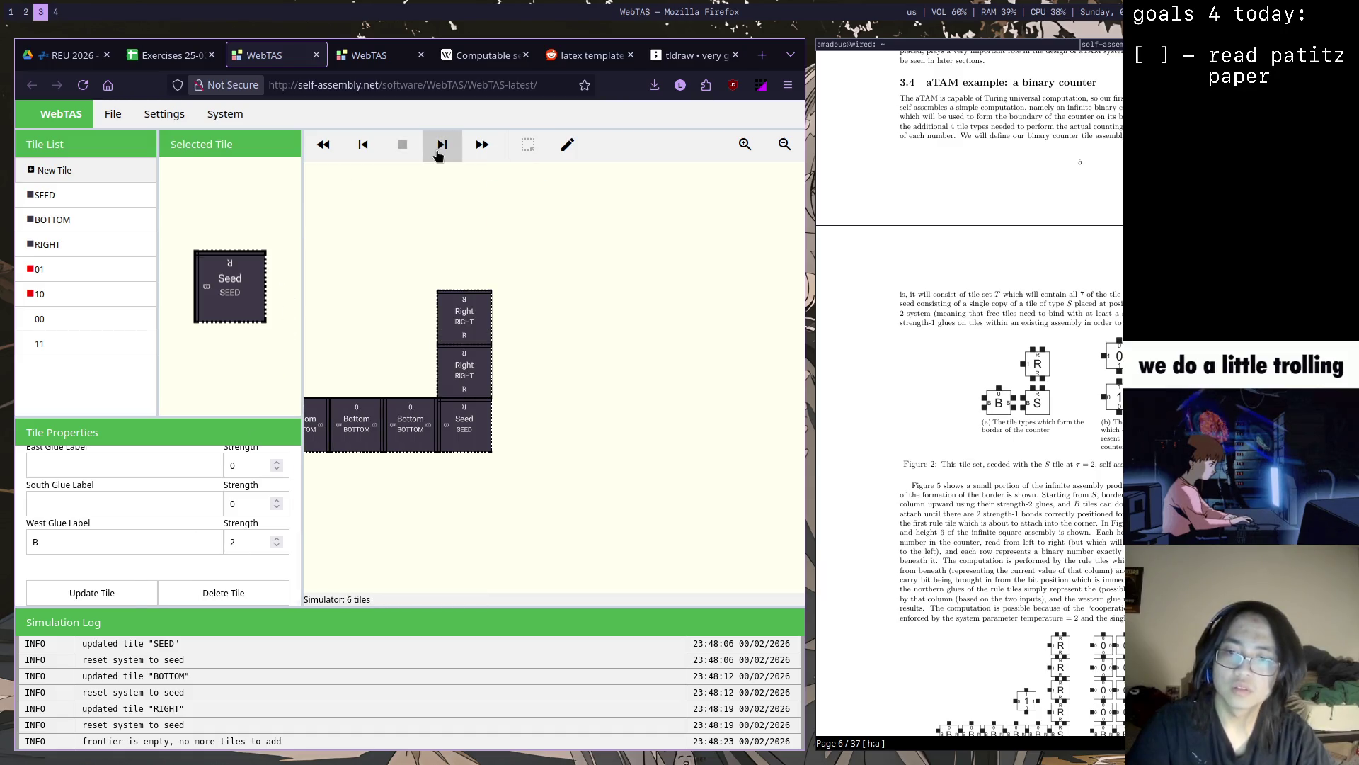
pyautogui.click(442, 145)
pyautogui.moveTo(530, 383); pyautogui.dragTo(664, 404)
# Give the RIGHT tile a west glue labelled 1 with strength 1 and save it
pyautogui.click(90, 244)
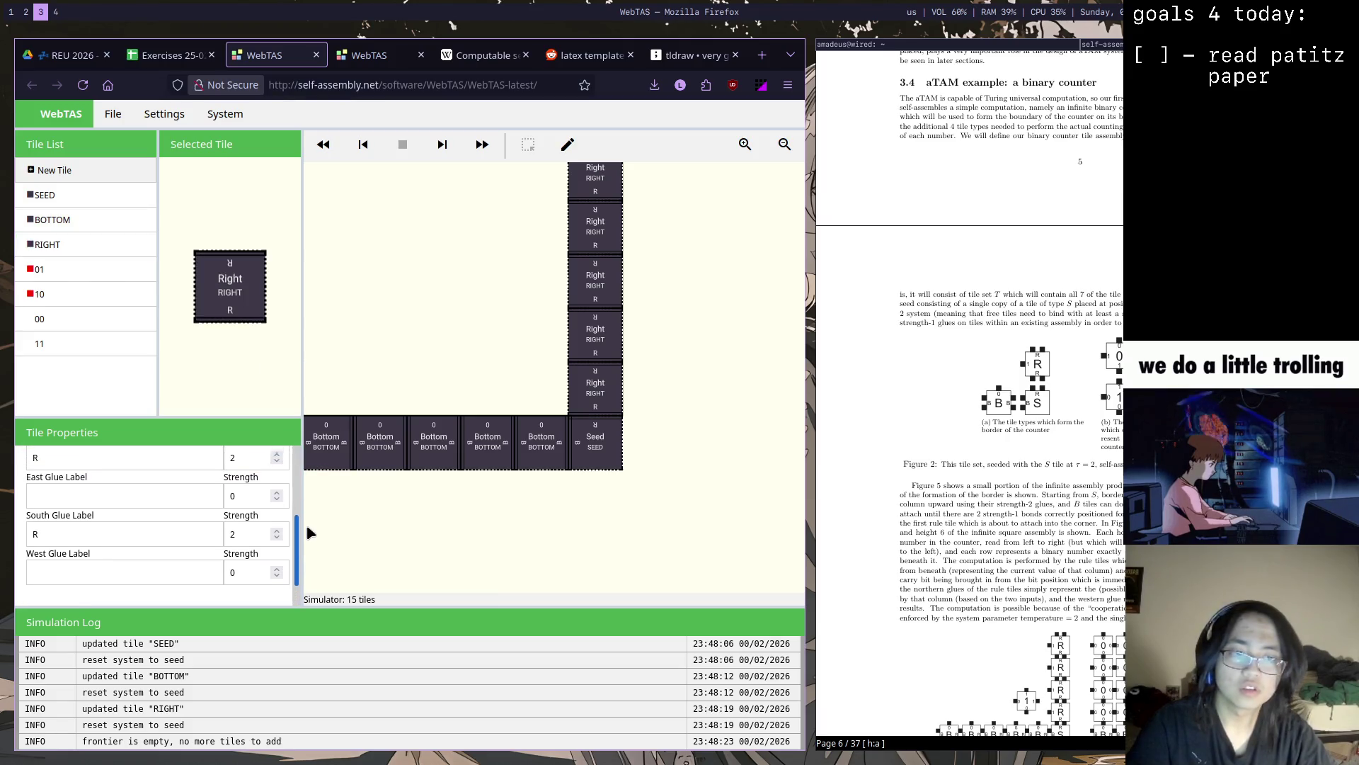
pyautogui.moveTo(298, 547); pyautogui.dragTo(311, 521)
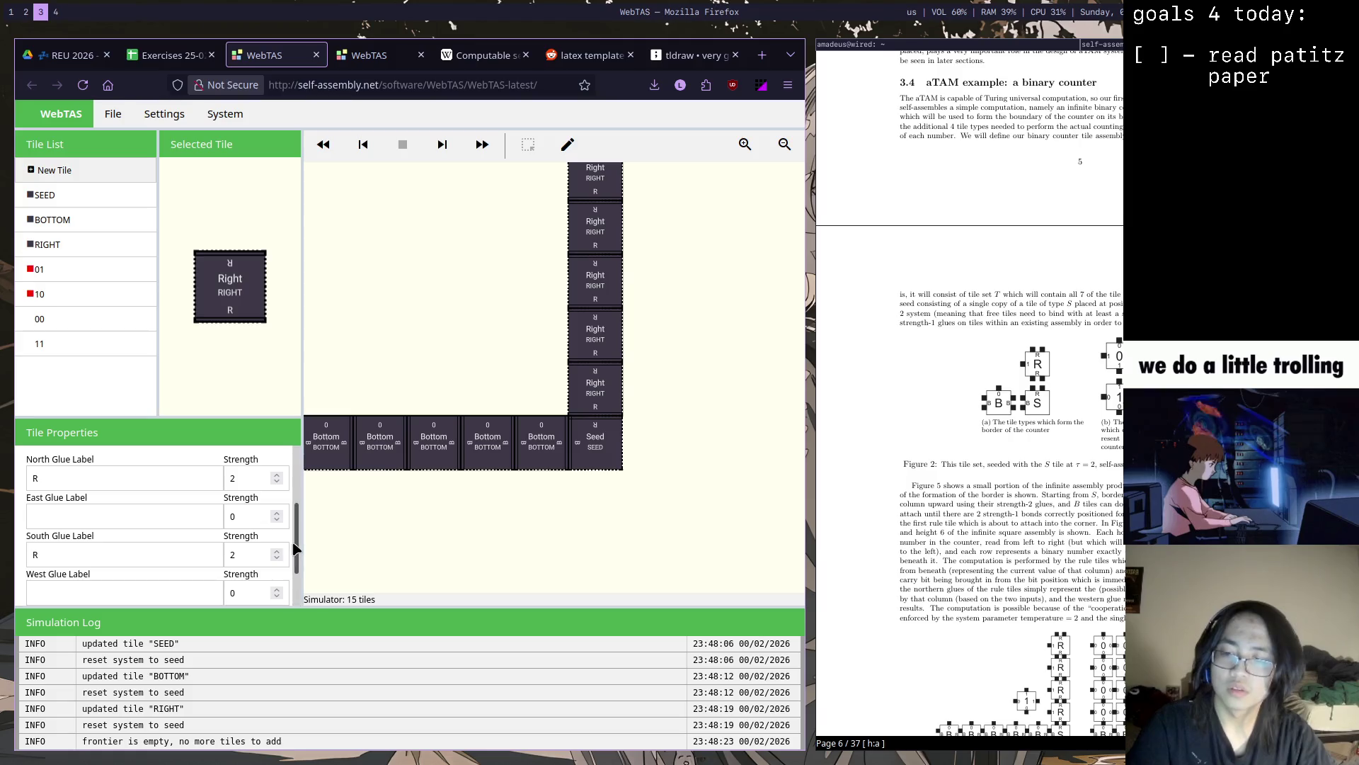
pyautogui.scroll(-2, 298, 551)
pyautogui.click(150, 543)
pyautogui.write('1')
pyautogui.click(92, 593)
pyautogui.click(518, 458)
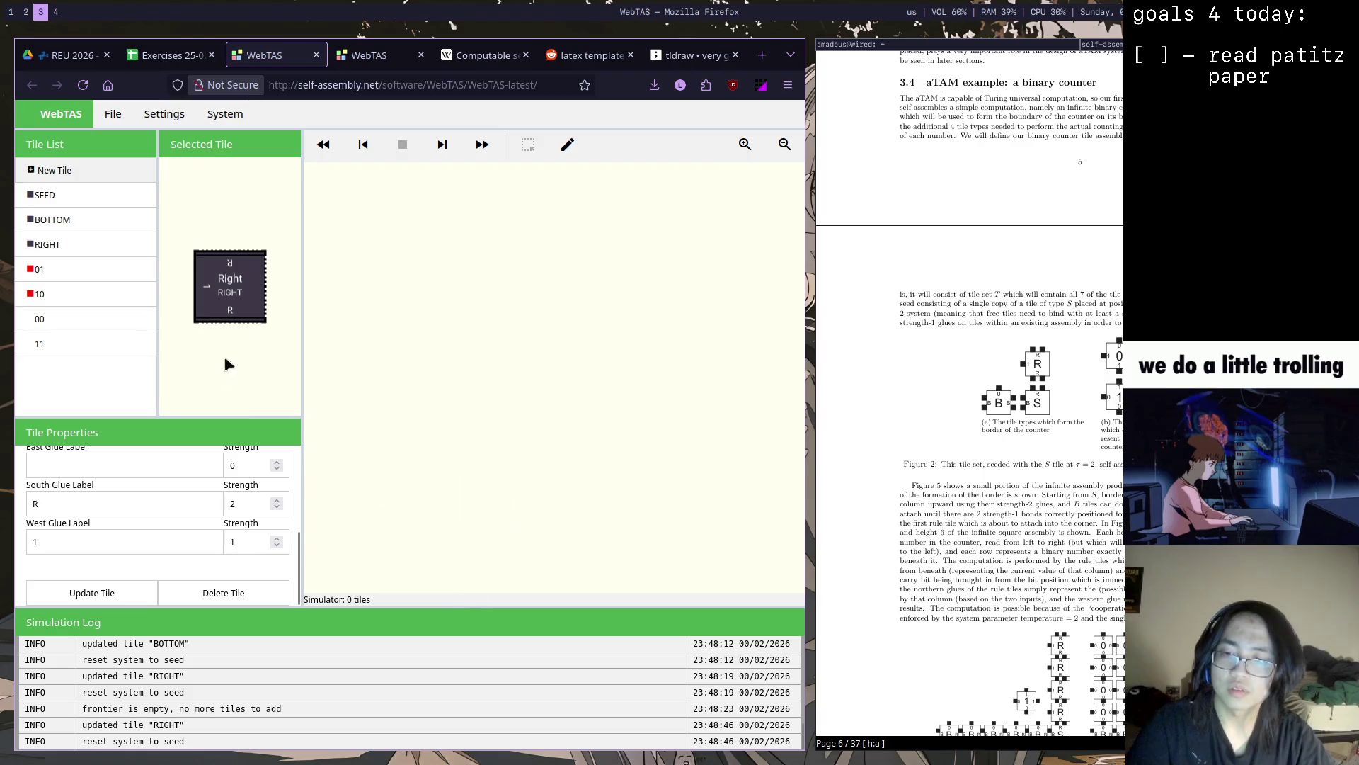
pyautogui.click(144, 201)
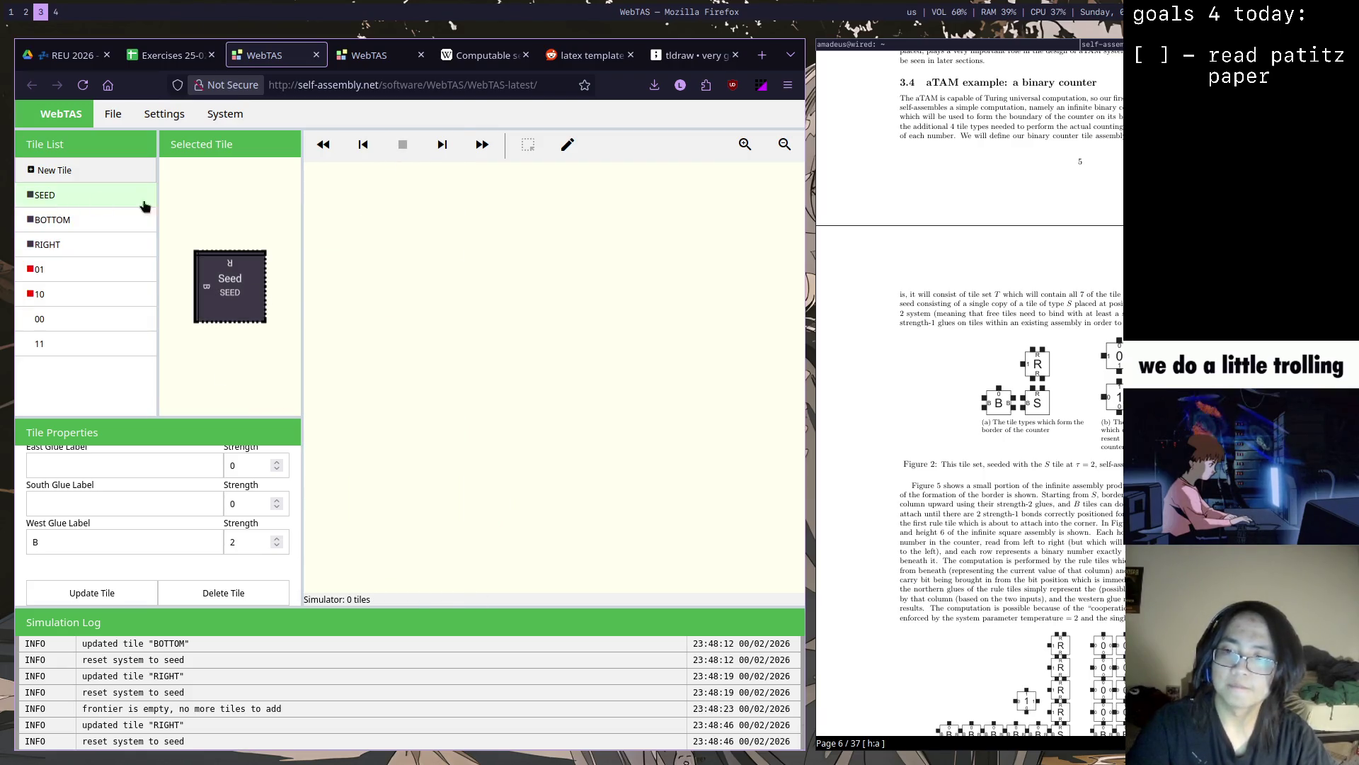
# Place the seed tile and step the assembly forward several times
pyautogui.click(542, 281)
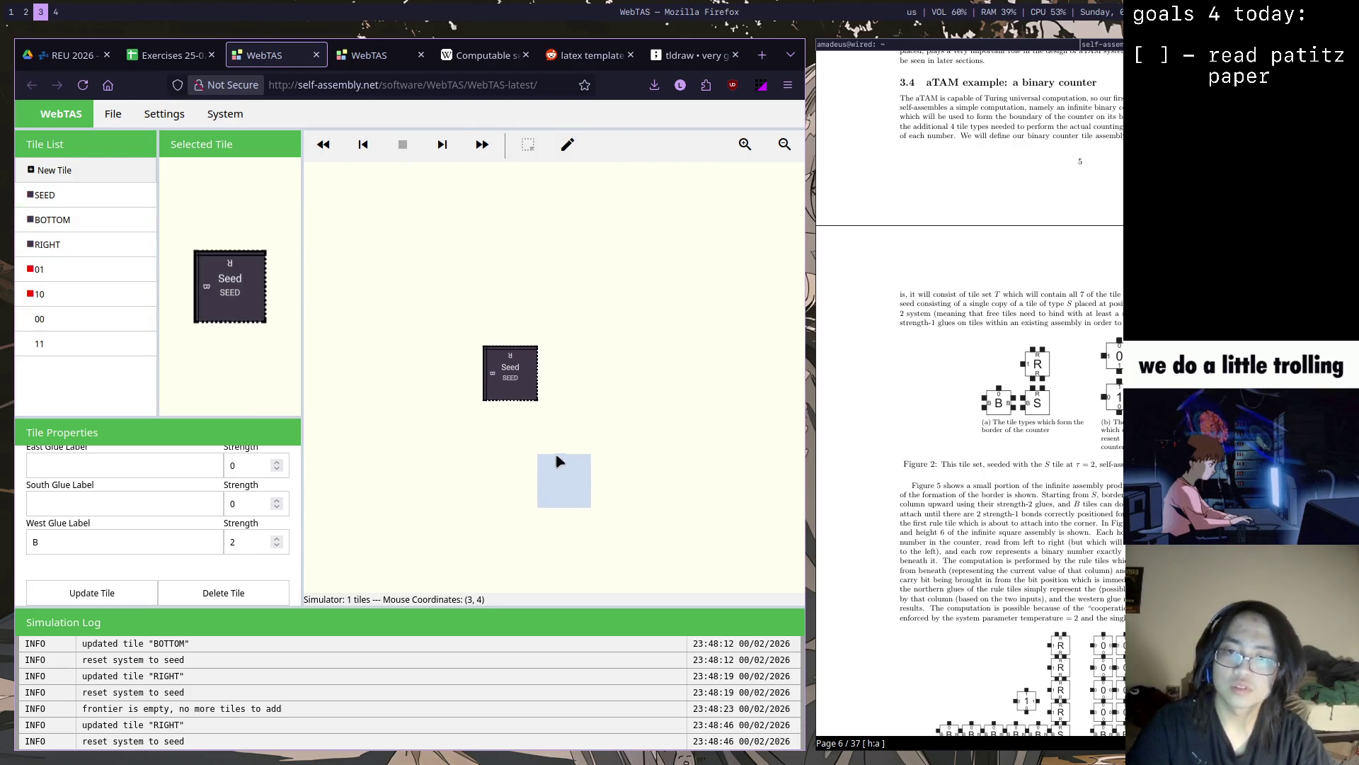
pyautogui.click(445, 147)
pyautogui.click(446, 151)
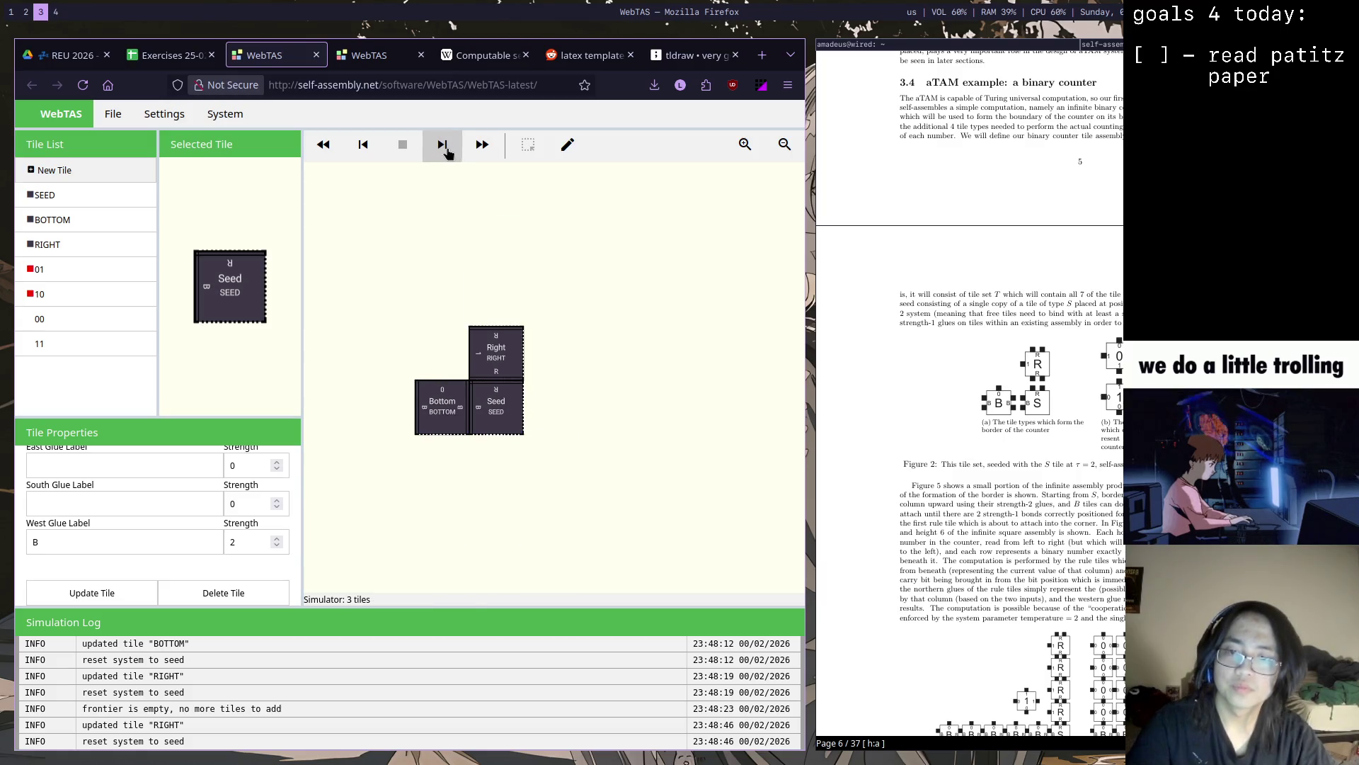
pyautogui.click(445, 154)
pyautogui.click(451, 149)
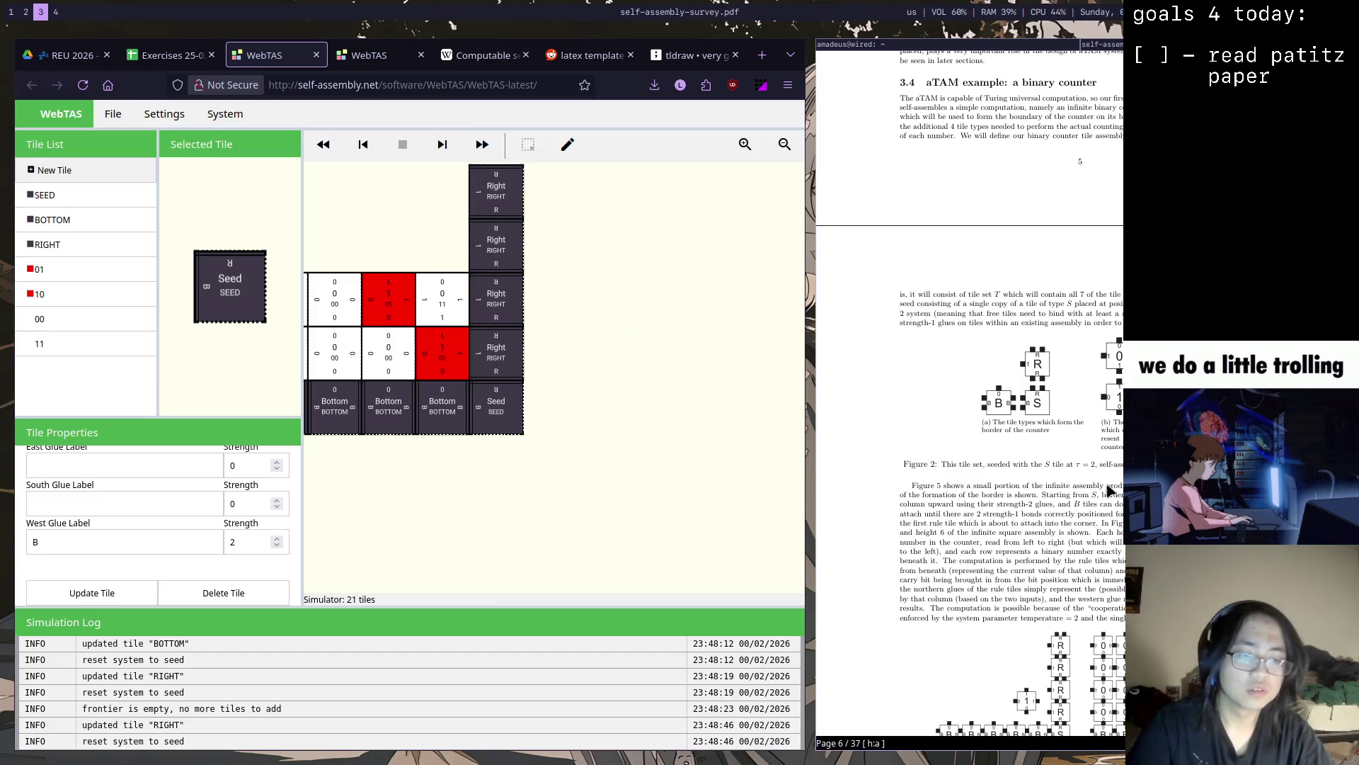
pyautogui.scroll(-1, 1108, 489)
pyautogui.scroll(-2, 1109, 490)
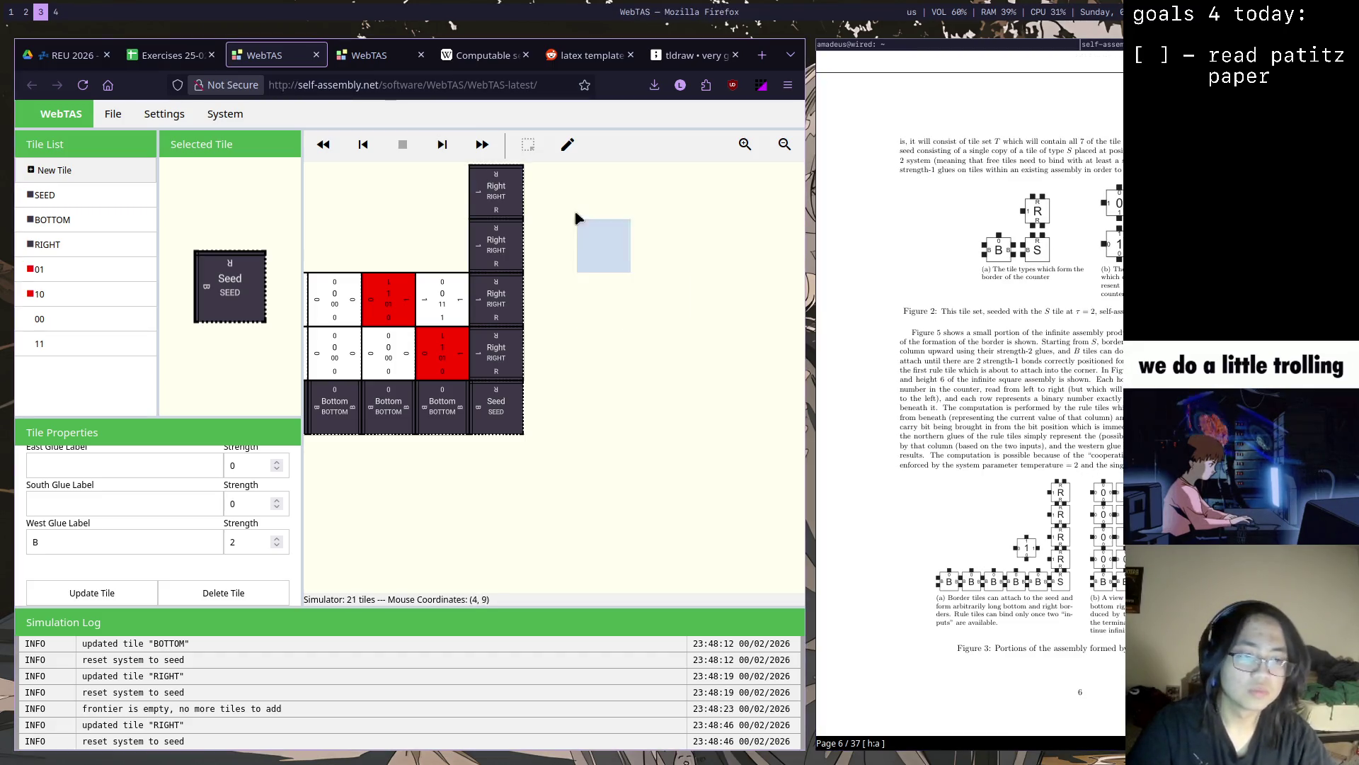
# Pan and zoom out to fit the assembly in view, then start continuous growth
pyautogui.moveTo(583, 373); pyautogui.dragTo(750, 446)
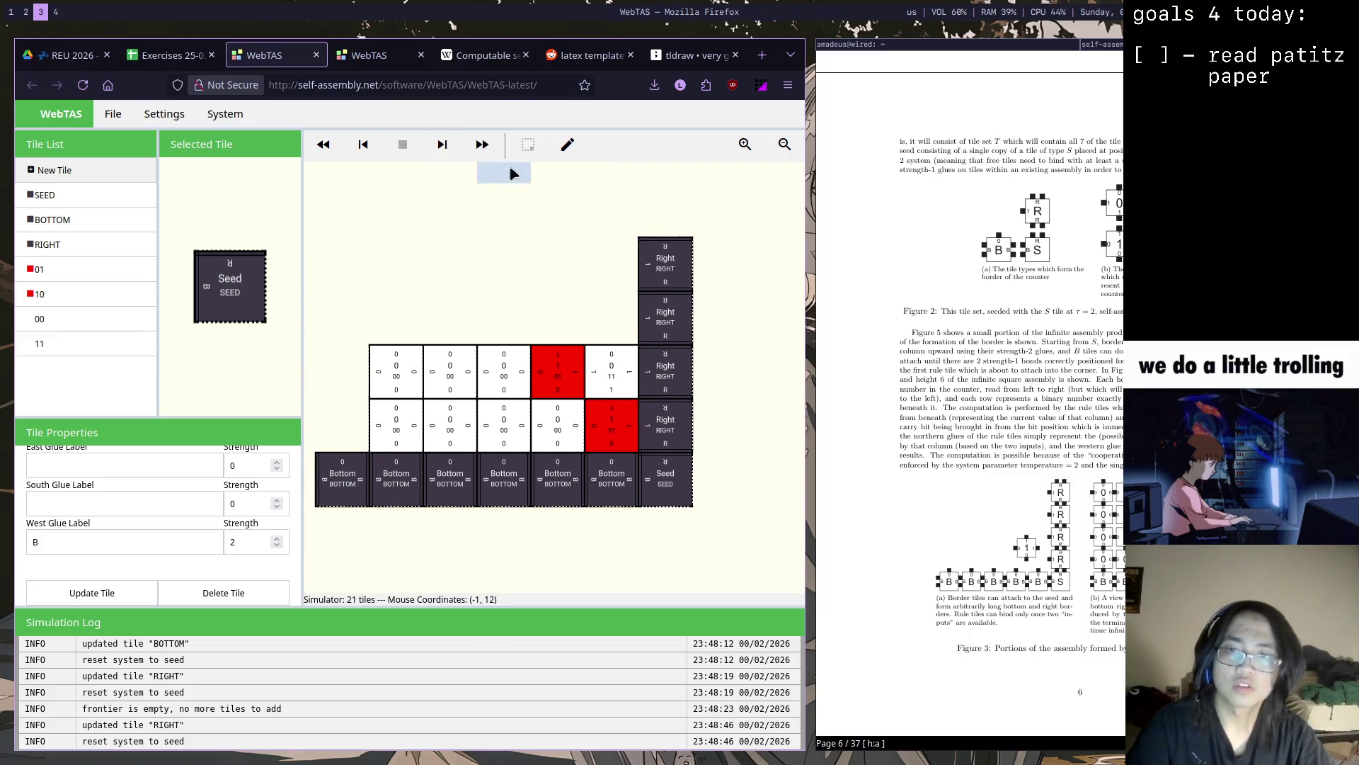
pyautogui.click(784, 143)
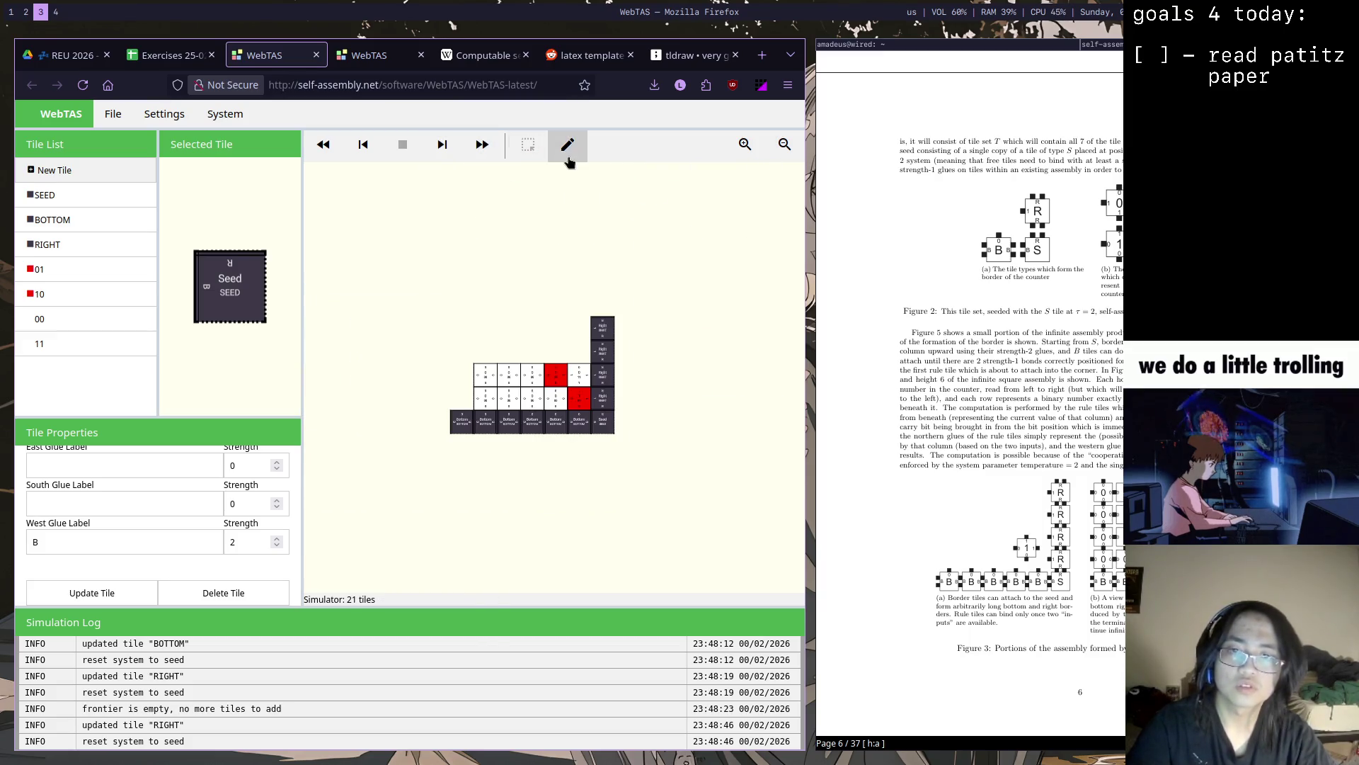
pyautogui.click(482, 144)
# Stop the growth at 62021 tiles and zoom far out to view the whole red pattern
pyautogui.click(403, 144)
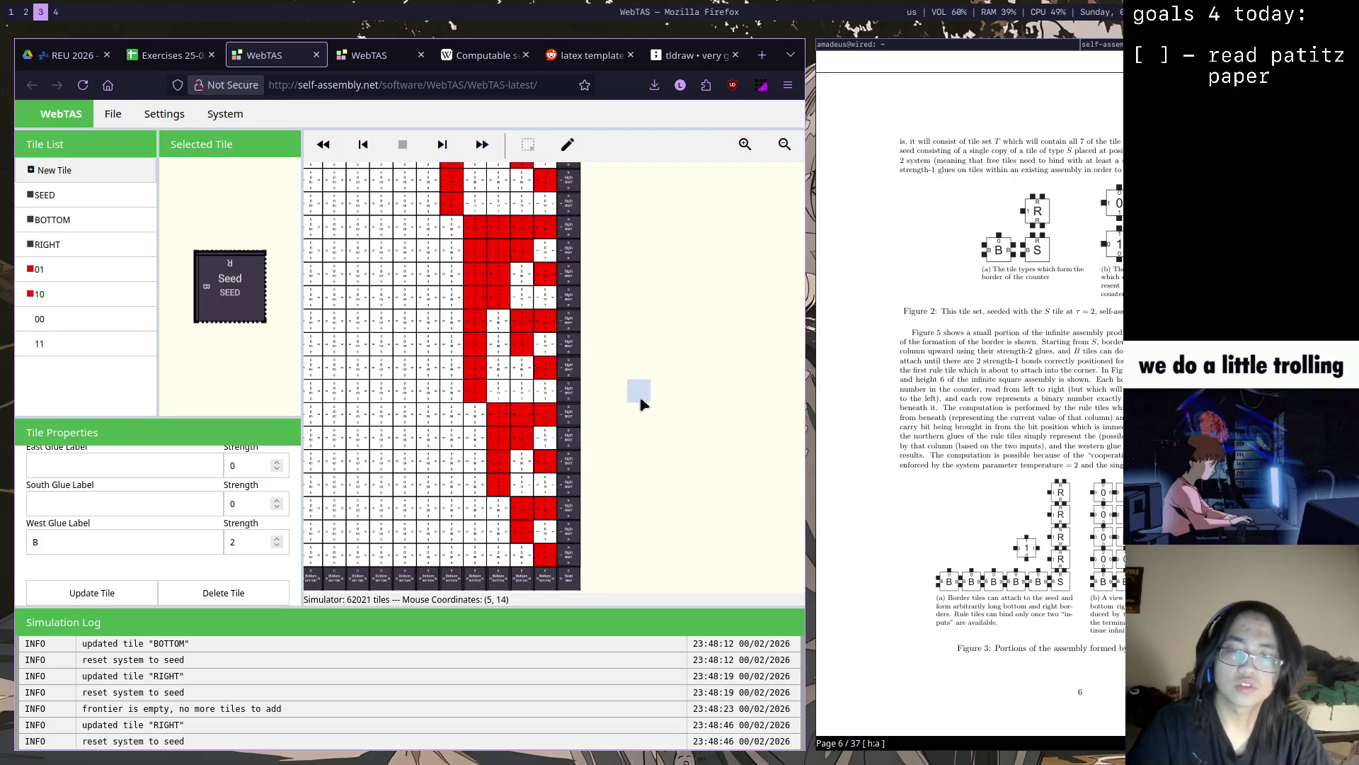
pyautogui.moveTo(616, 561)
pyautogui.mouseDown()
pyautogui.moveTo(652, 258)
pyautogui.moveTo(631, 564)
pyautogui.moveTo(676, 297)
pyautogui.mouseUp()
pyautogui.click(784, 144)
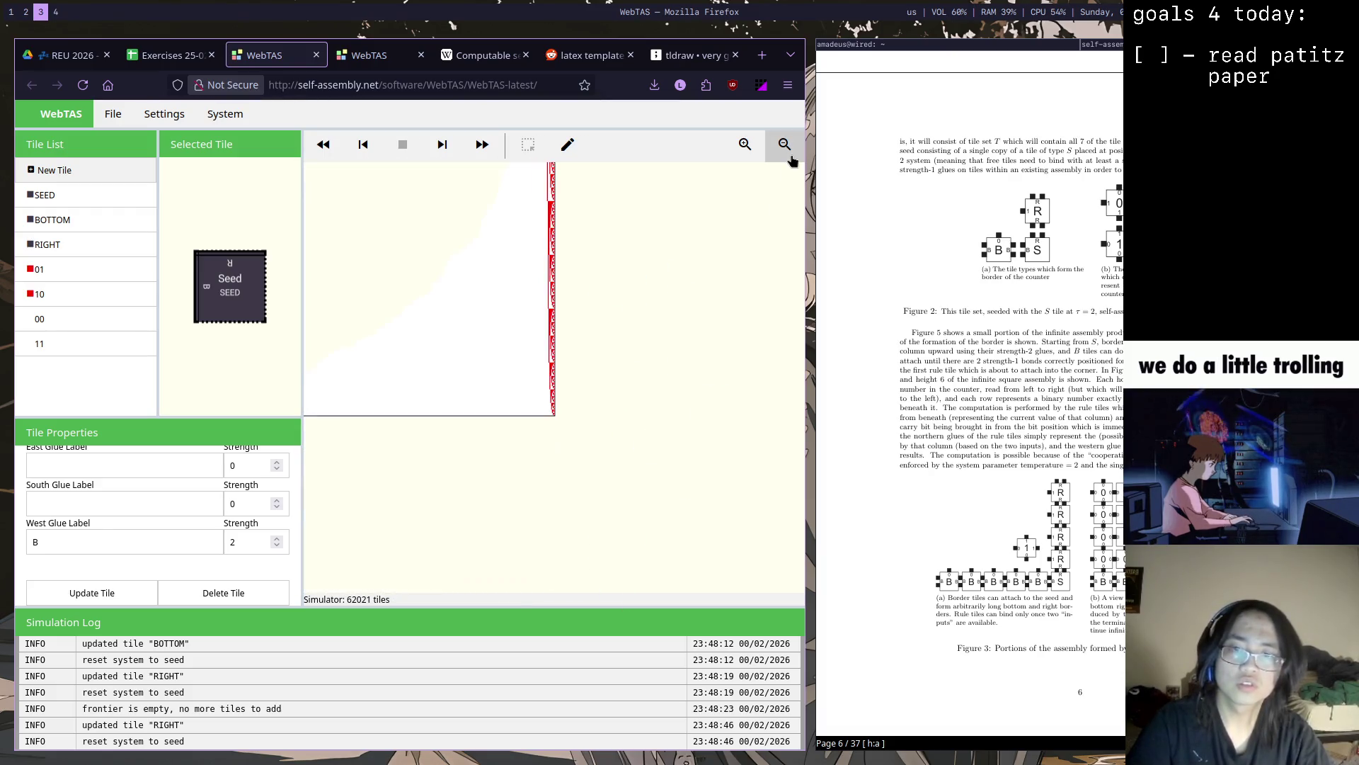
pyautogui.moveTo(733, 368); pyautogui.dragTo(715, 501)
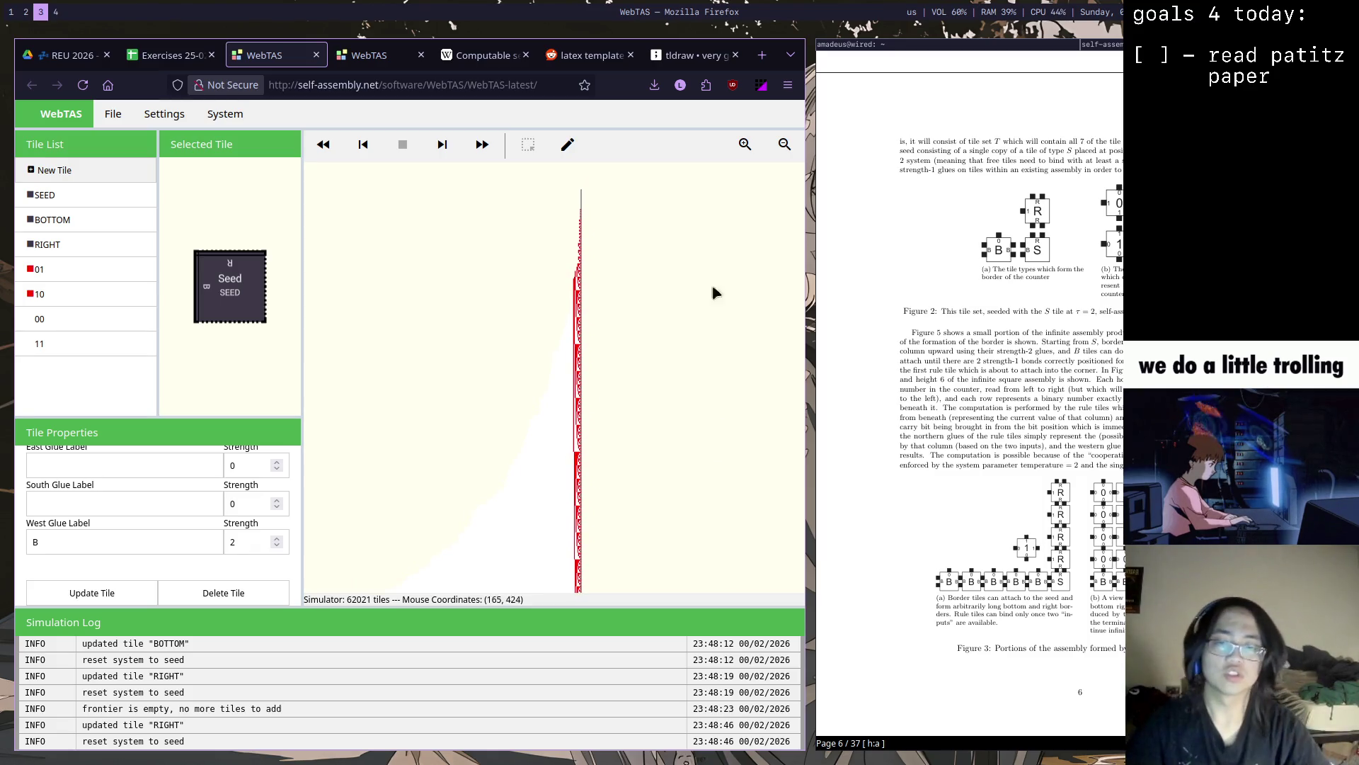
# Zoom in and pan along the counter strip until tile labels near the seed are readable
pyautogui.click(744, 144)
pyautogui.click(744, 145)
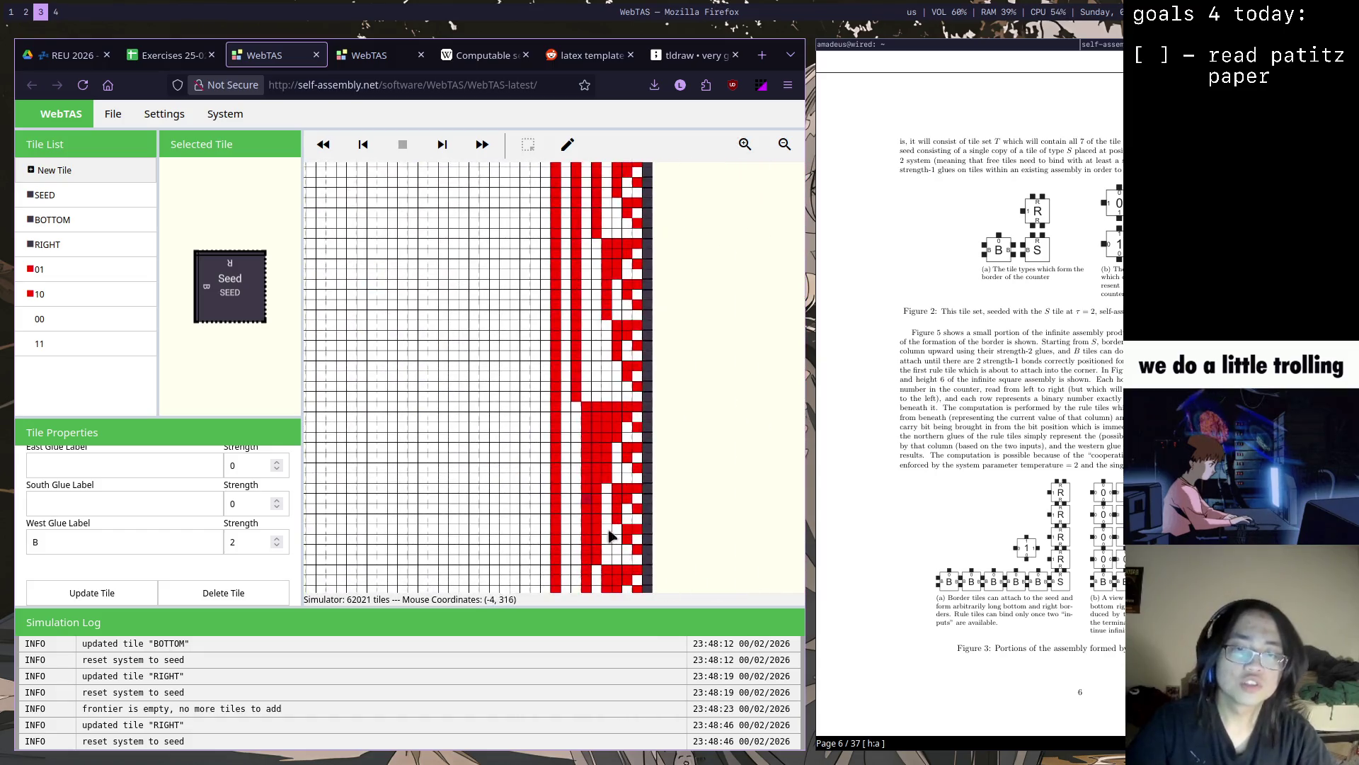
pyautogui.moveTo(678, 483); pyautogui.dragTo(690, 276)
pyautogui.moveTo(707, 501); pyautogui.dragTo(711, 255)
pyautogui.moveTo(713, 424); pyautogui.dragTo(691, 251)
pyautogui.moveTo(686, 507); pyautogui.dragTo(694, 249)
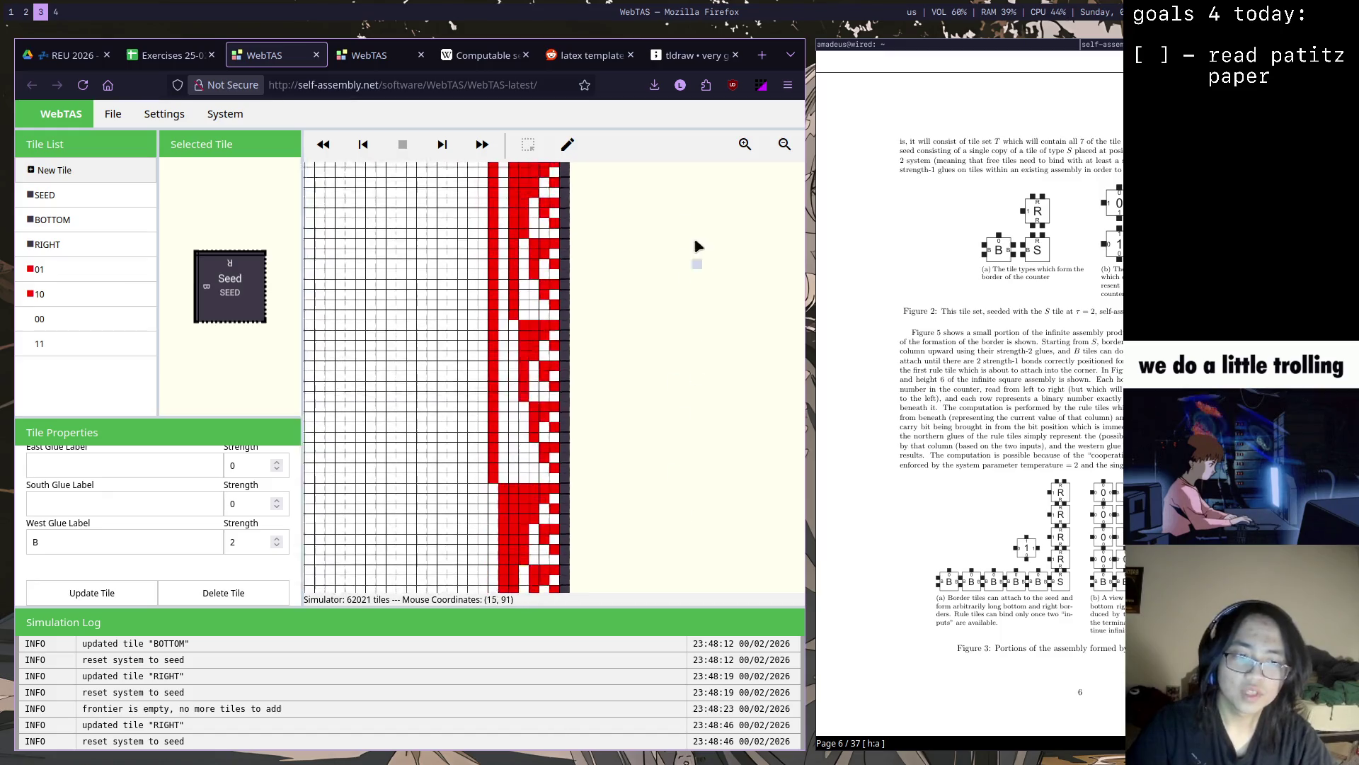
pyautogui.click(744, 143)
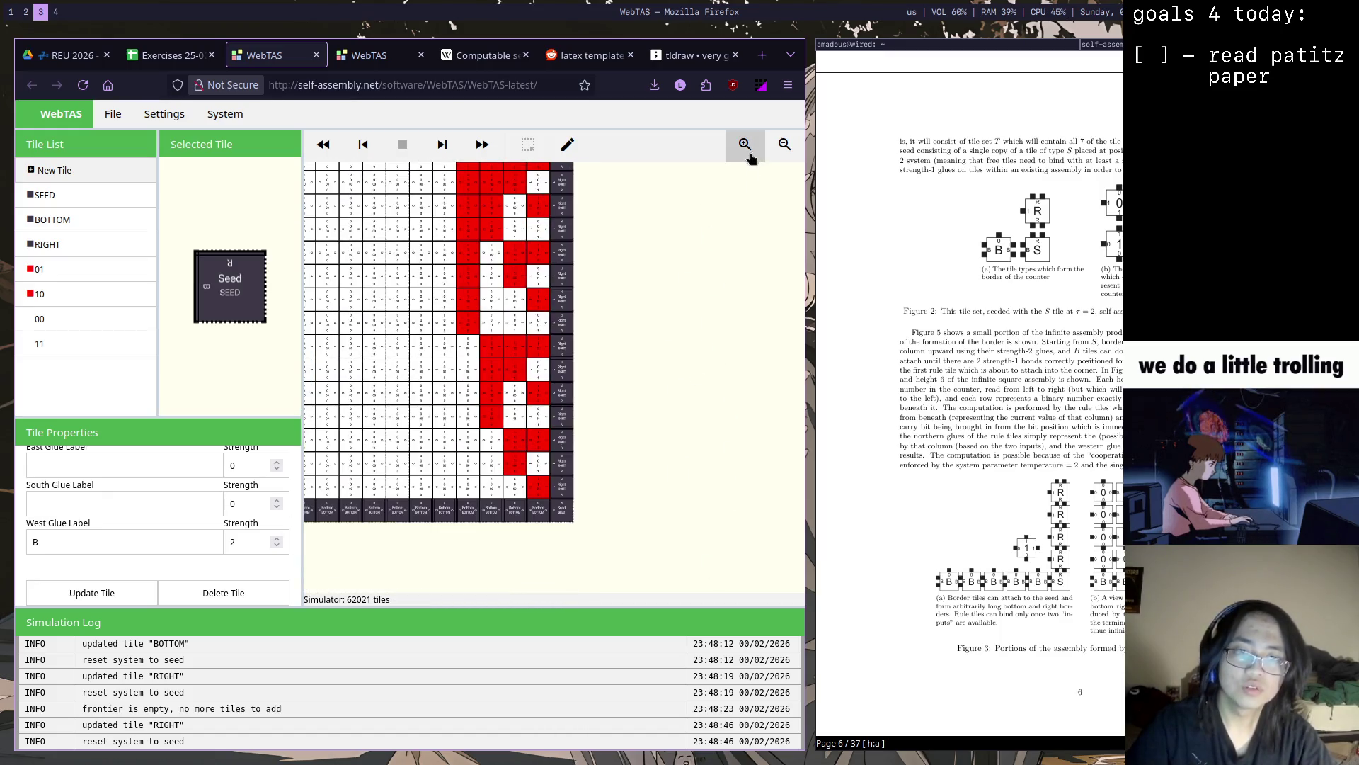
pyautogui.click(745, 144)
pyautogui.moveTo(682, 400); pyautogui.dragTo(683, 251)
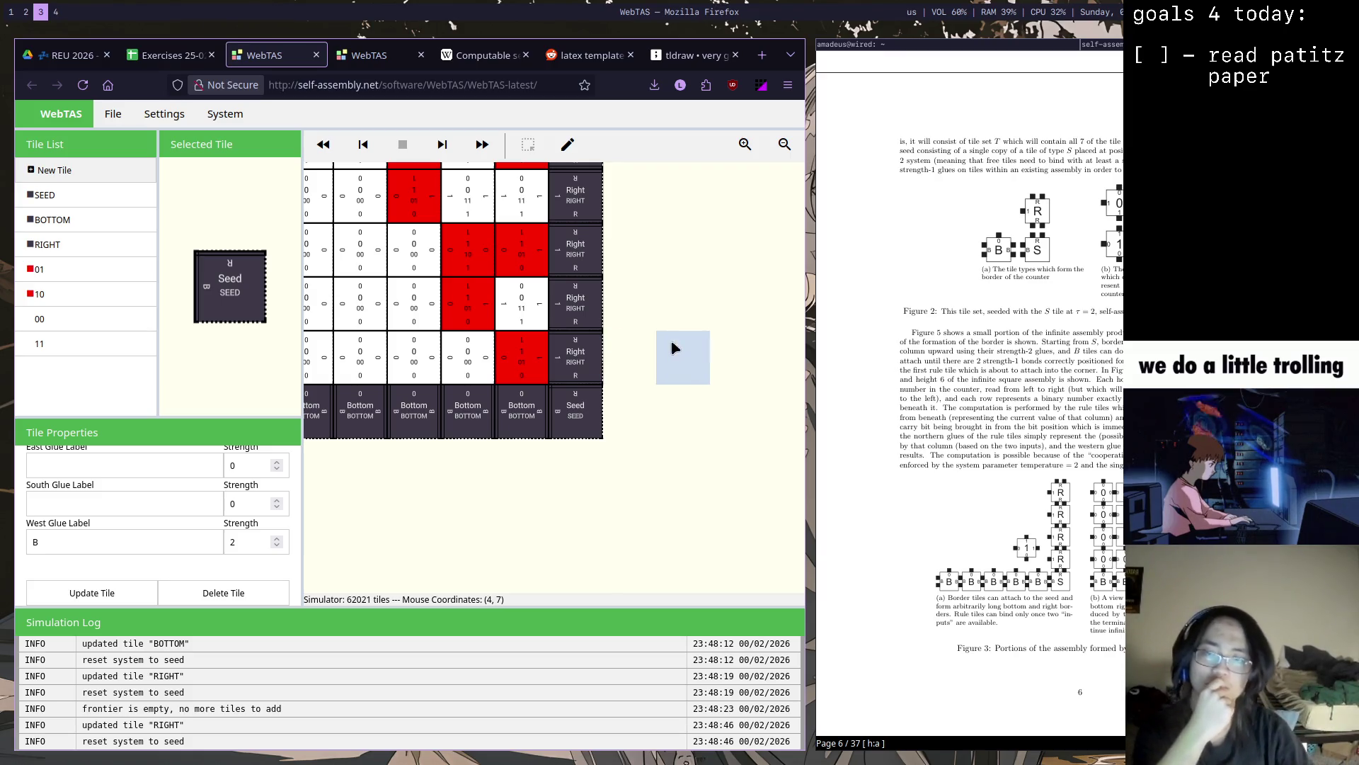
# Pan to the assembly's lower rows, then switch to the other WebTAS browser tab
pyautogui.moveTo(671, 347); pyautogui.dragTo(635, 436)
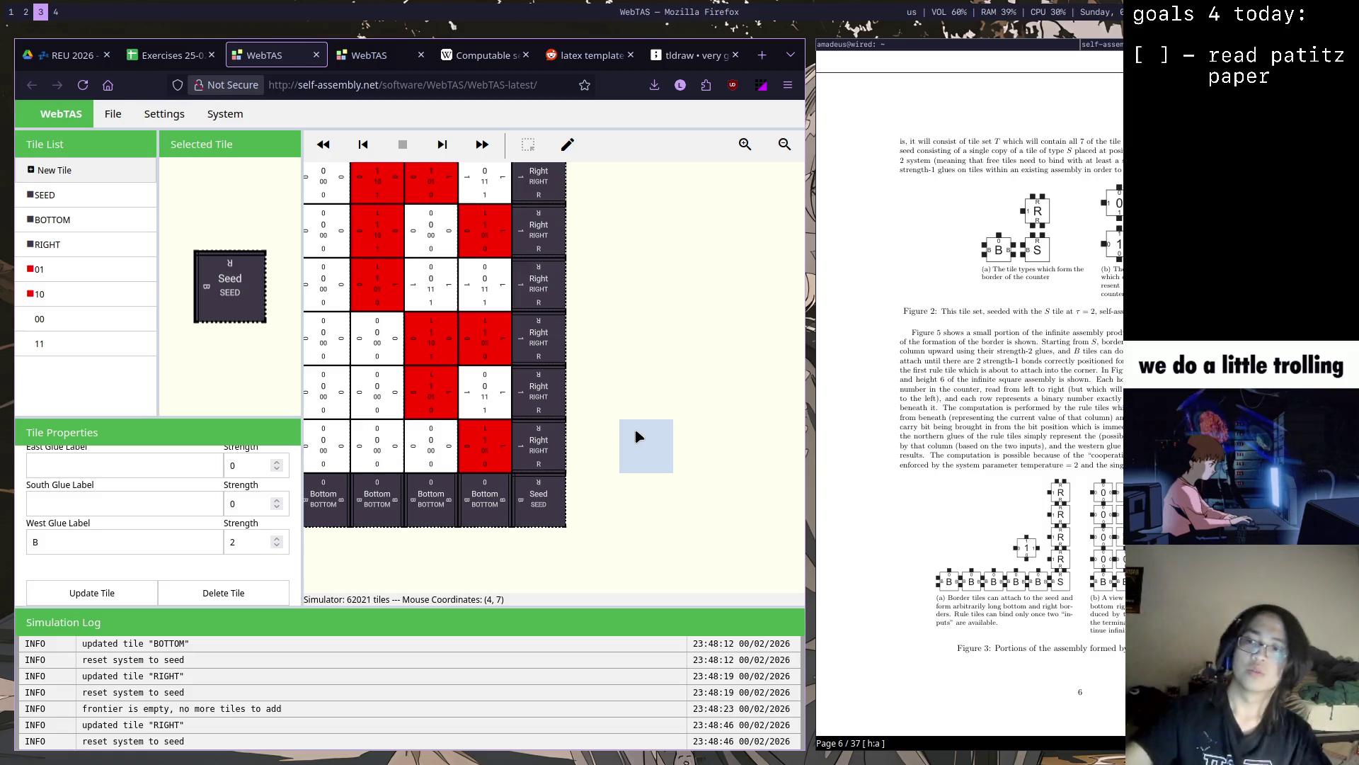
pyautogui.click(372, 55)
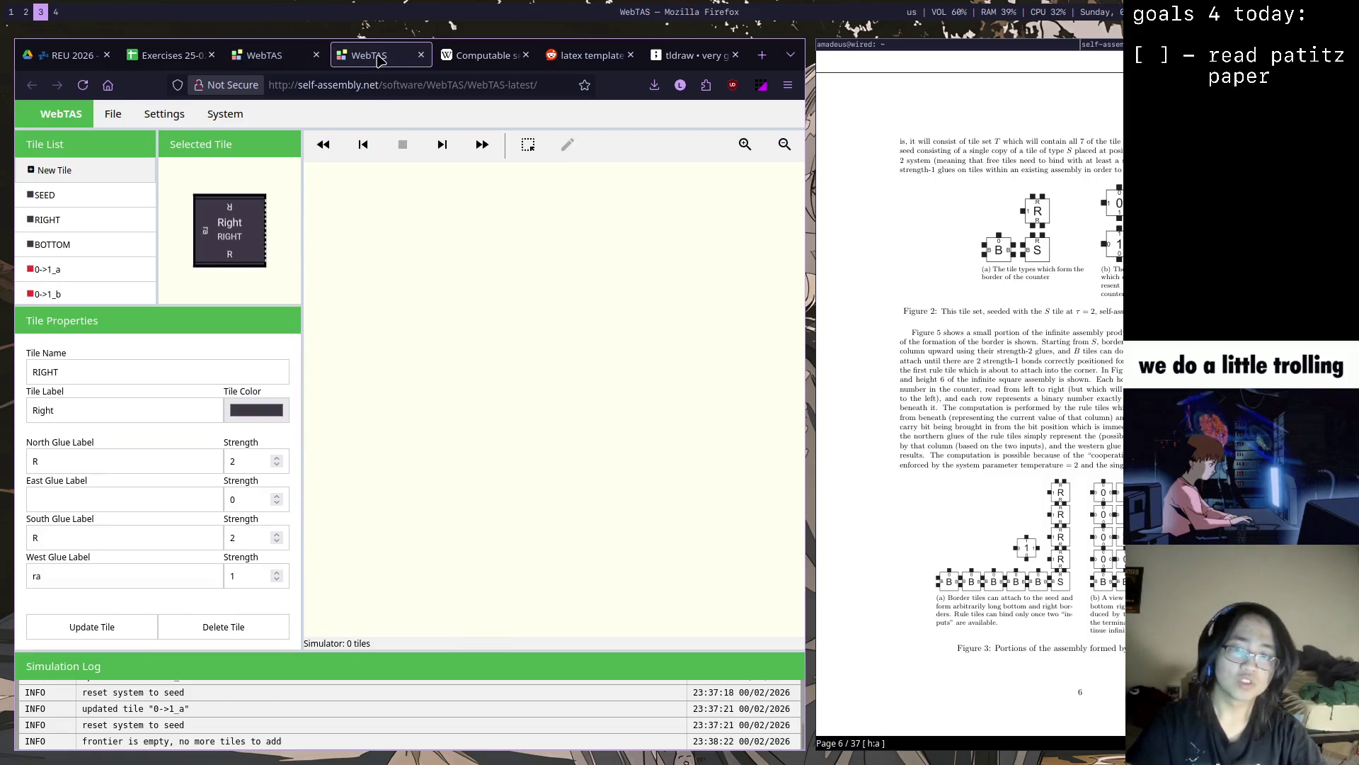
# Flip between the two WebTAS tabs to compare tile sets, then jump to workspace 2 with exercises.tex
pyautogui.click(255, 55)
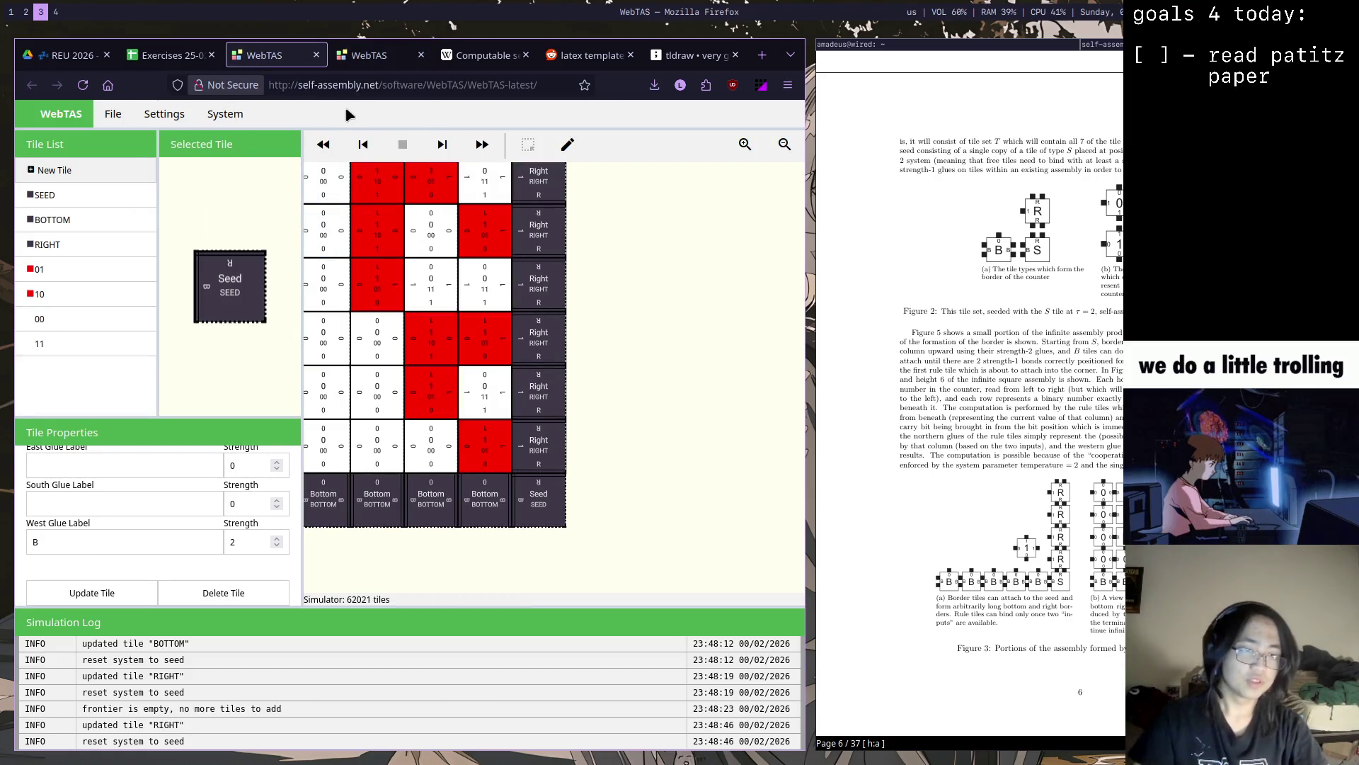
pyautogui.click(373, 55)
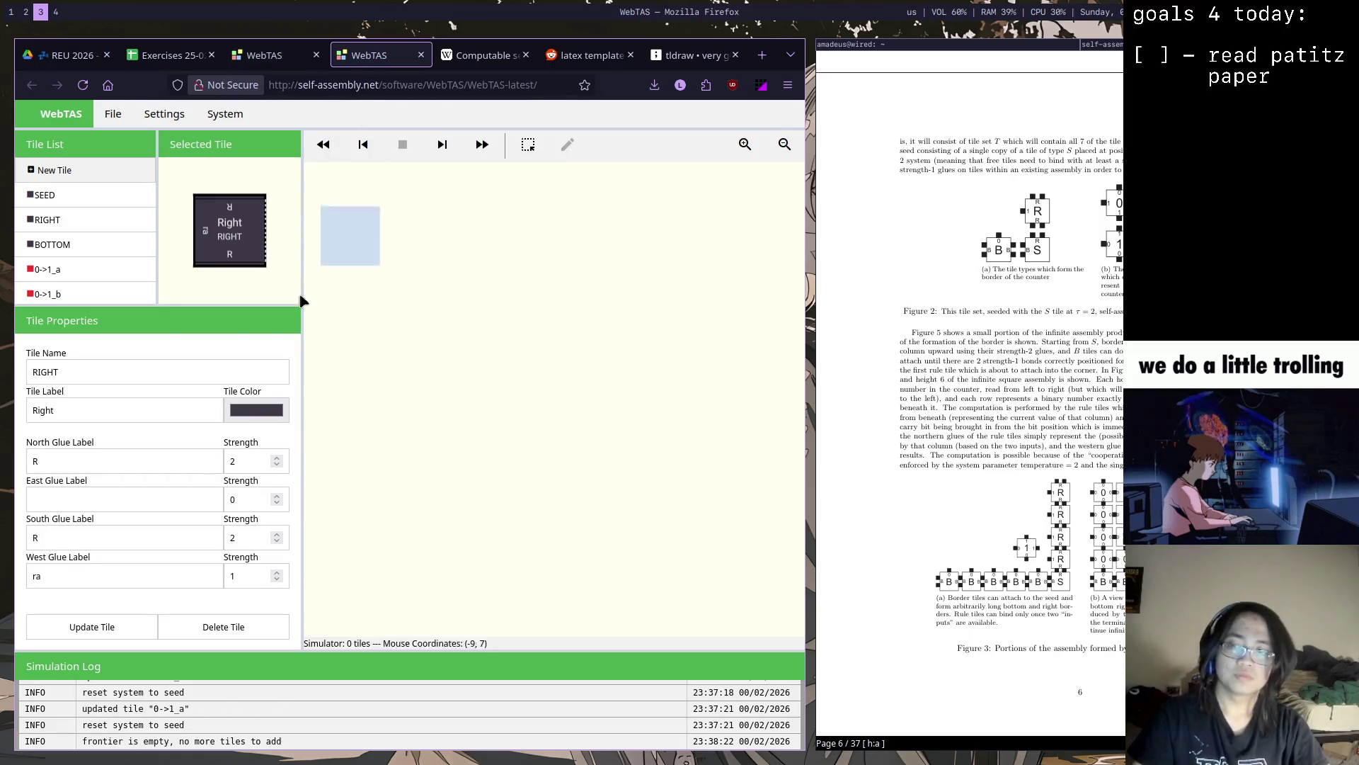
pyautogui.scroll(-3, 149, 248)
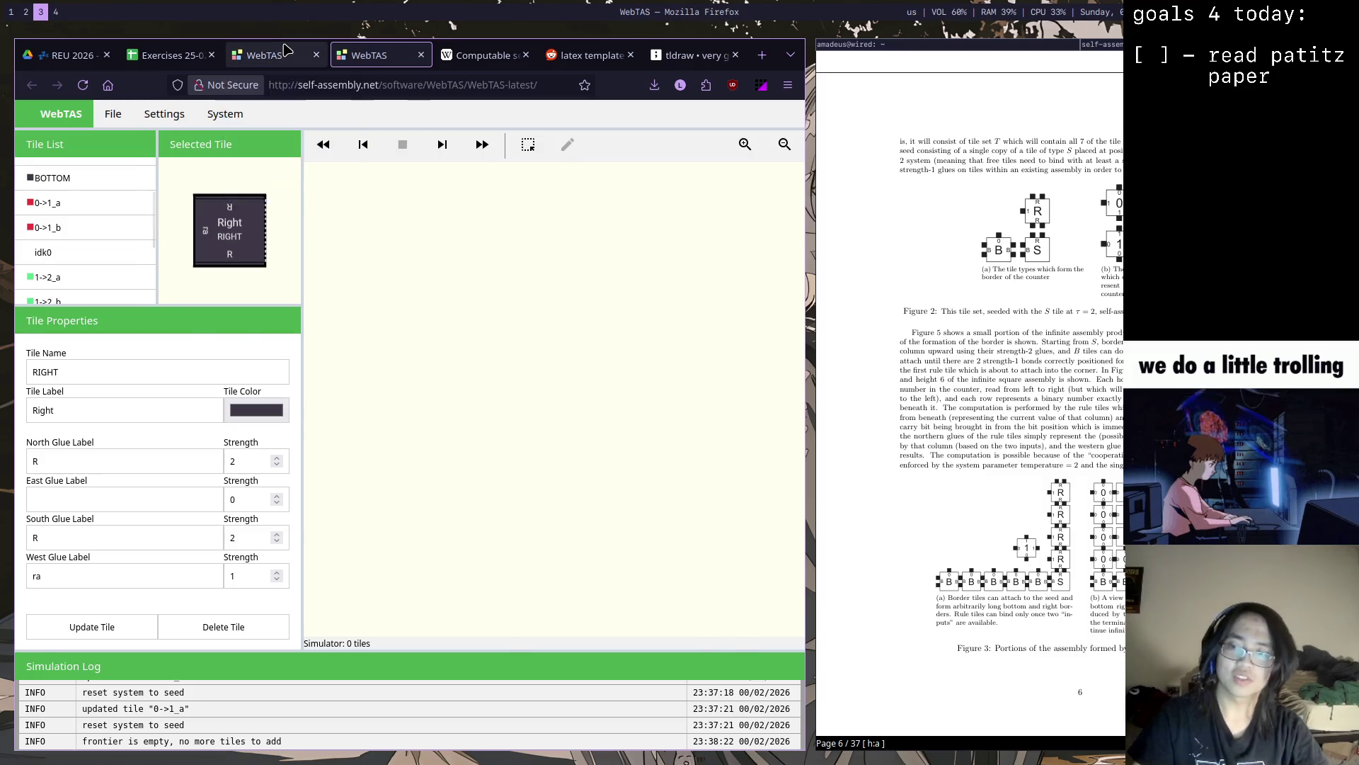
pyautogui.click(285, 49)
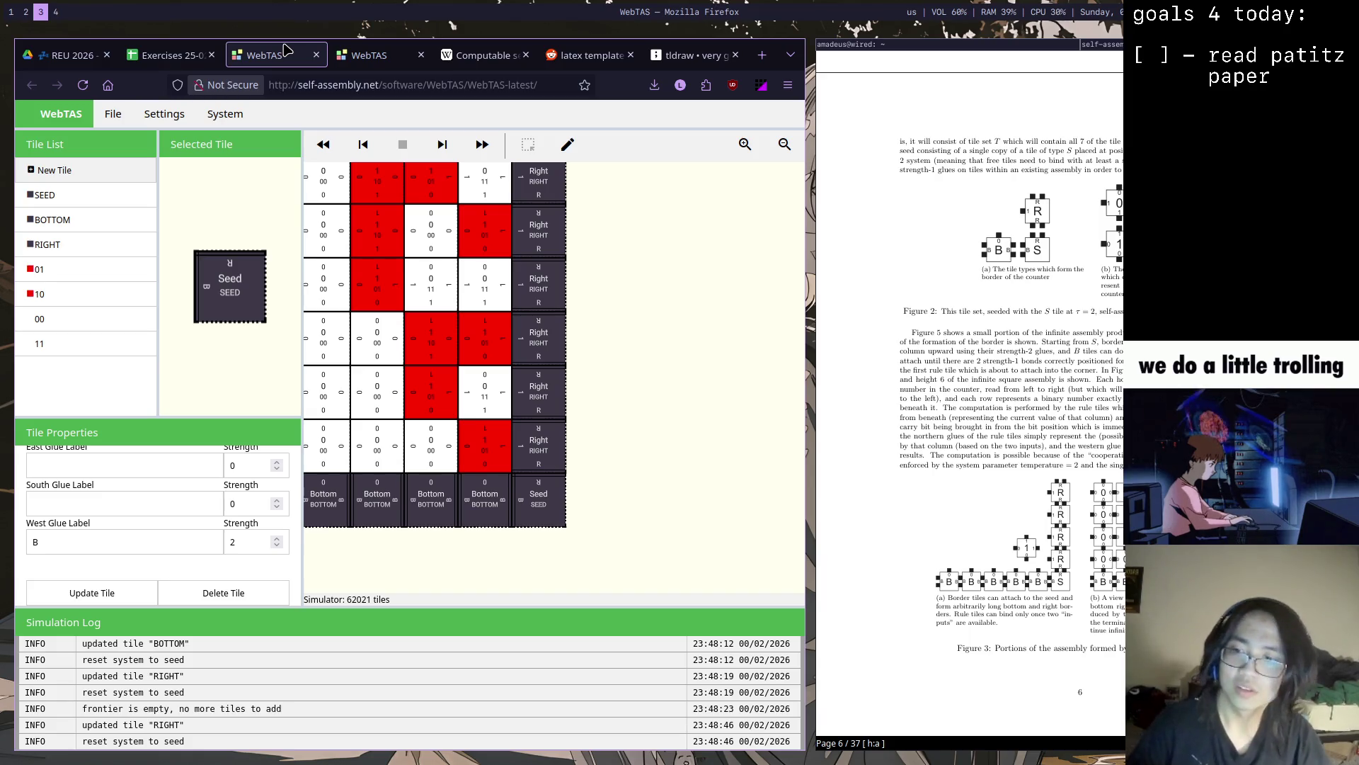
pyautogui.click(366, 55)
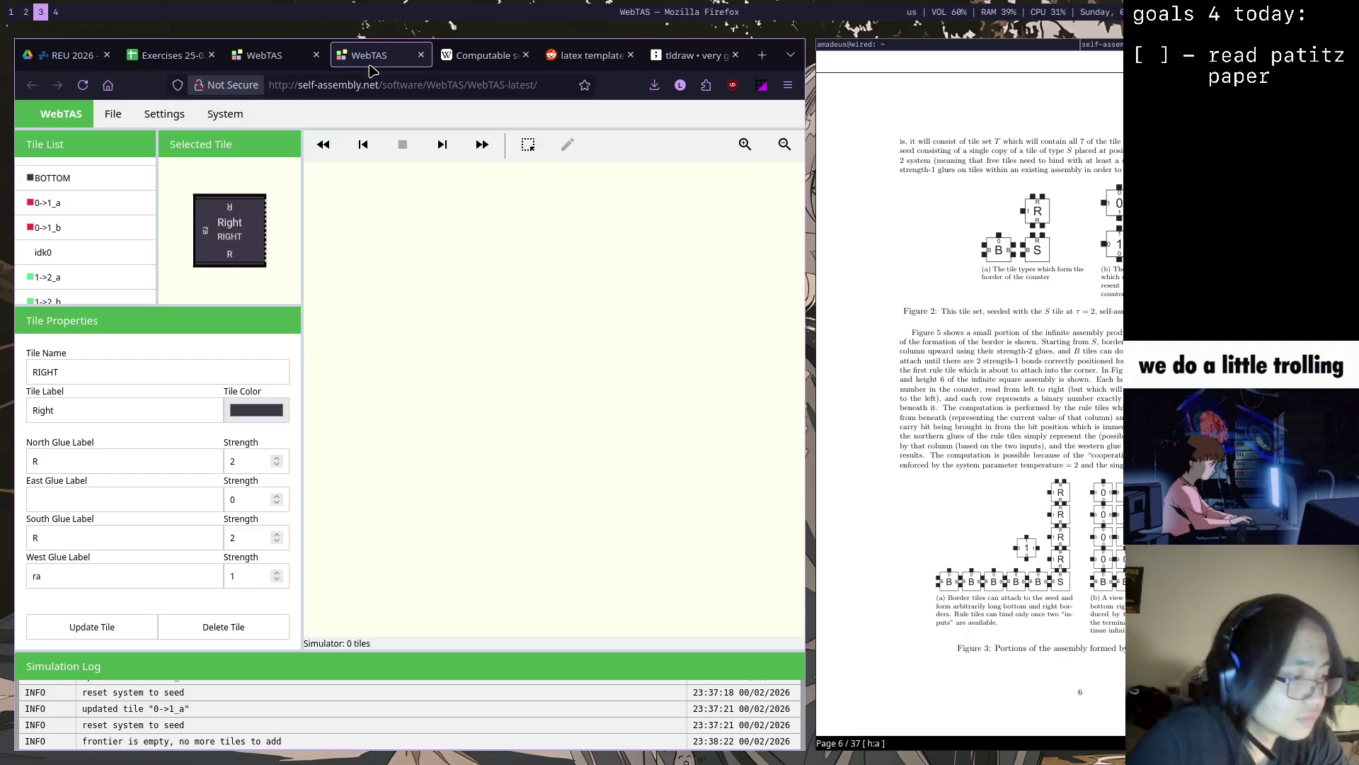
pyautogui.press('super+1')
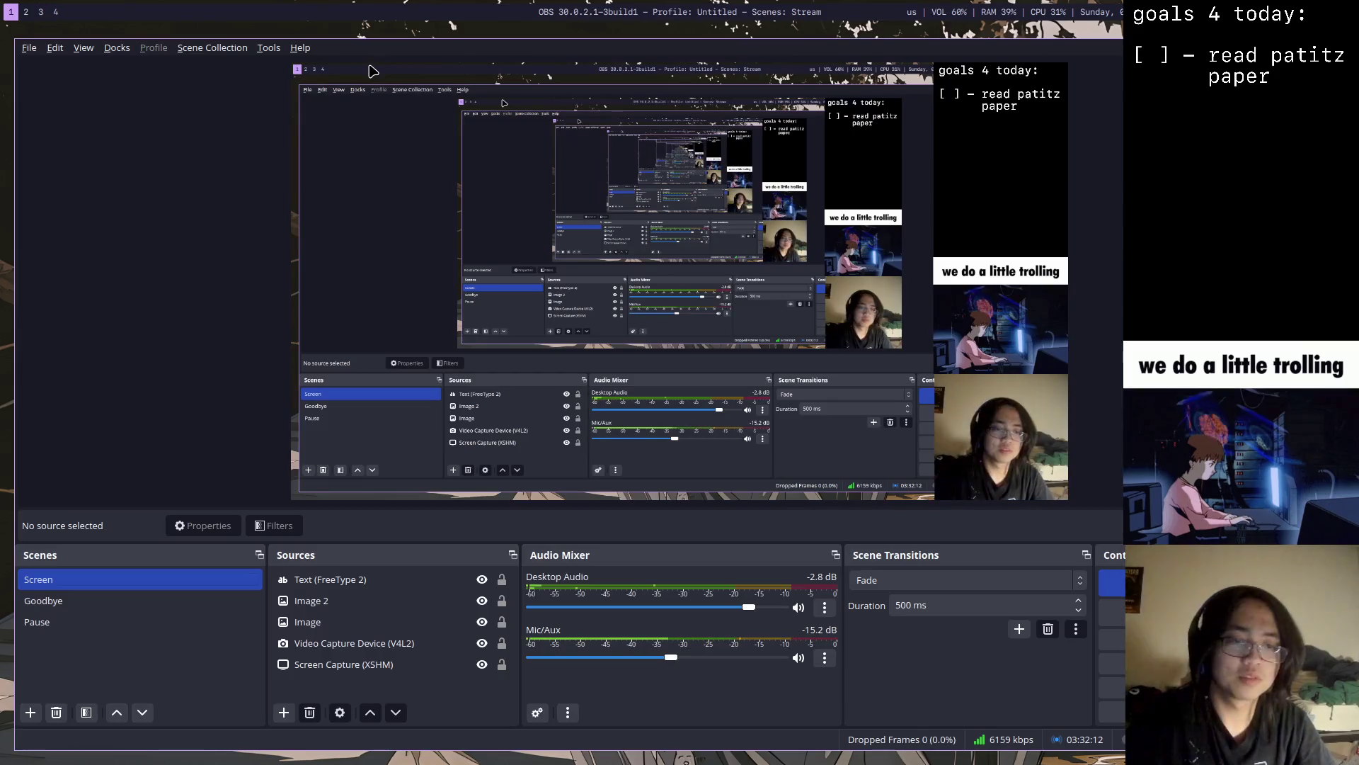
pyautogui.press('super+2')
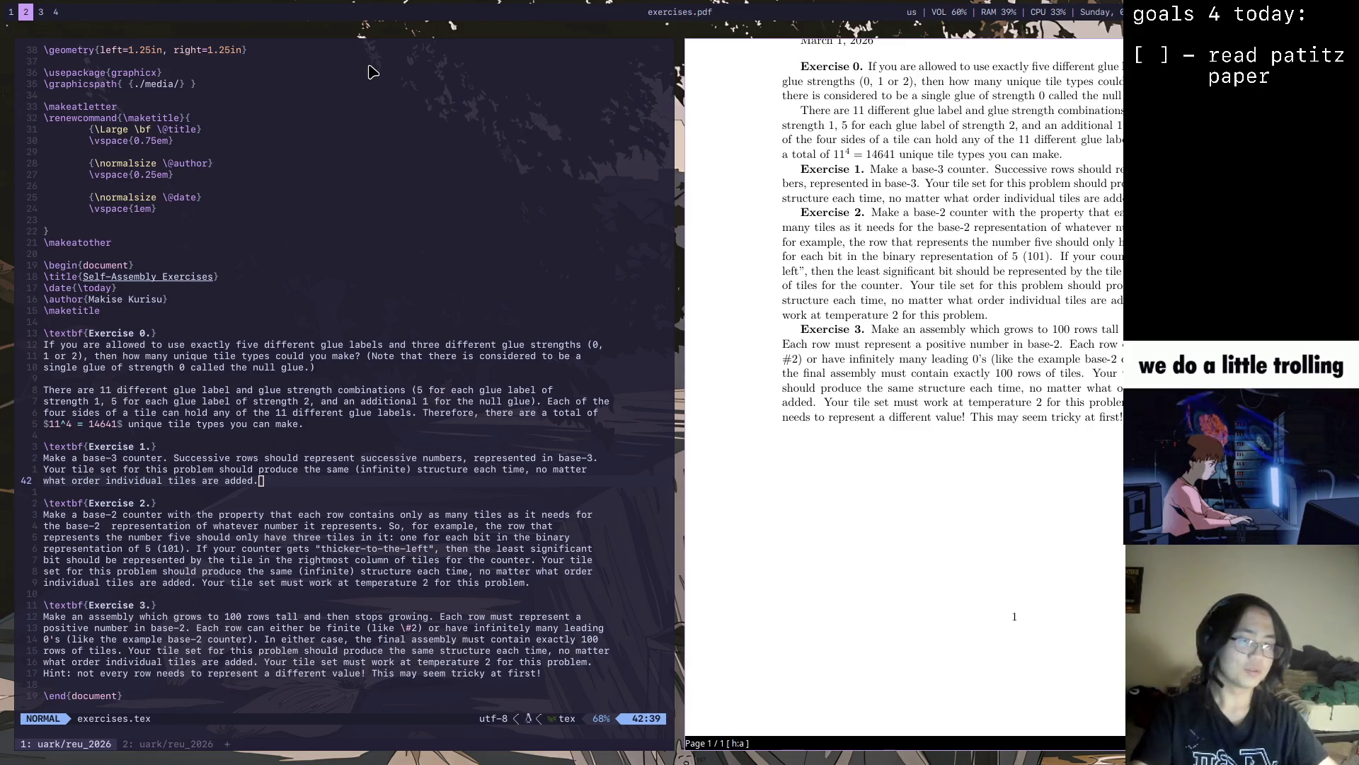
# Switch to workspace 3 to return to Firefox with the empty-simulator WebTAS tab
pyautogui.press('super+3')
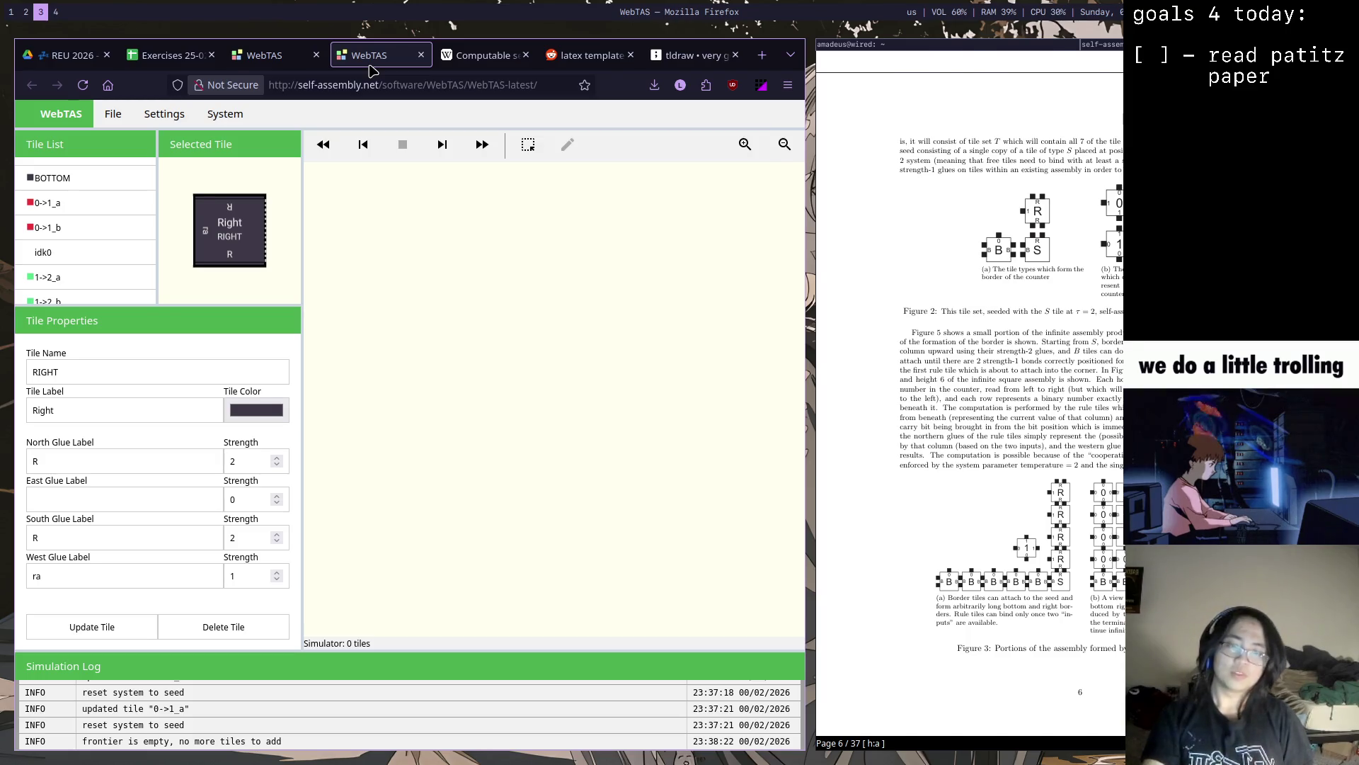
# Switch to the workspace with exercises.tex in Vim beside its PDF, then back to WebTAS
pyautogui.press('super+2')
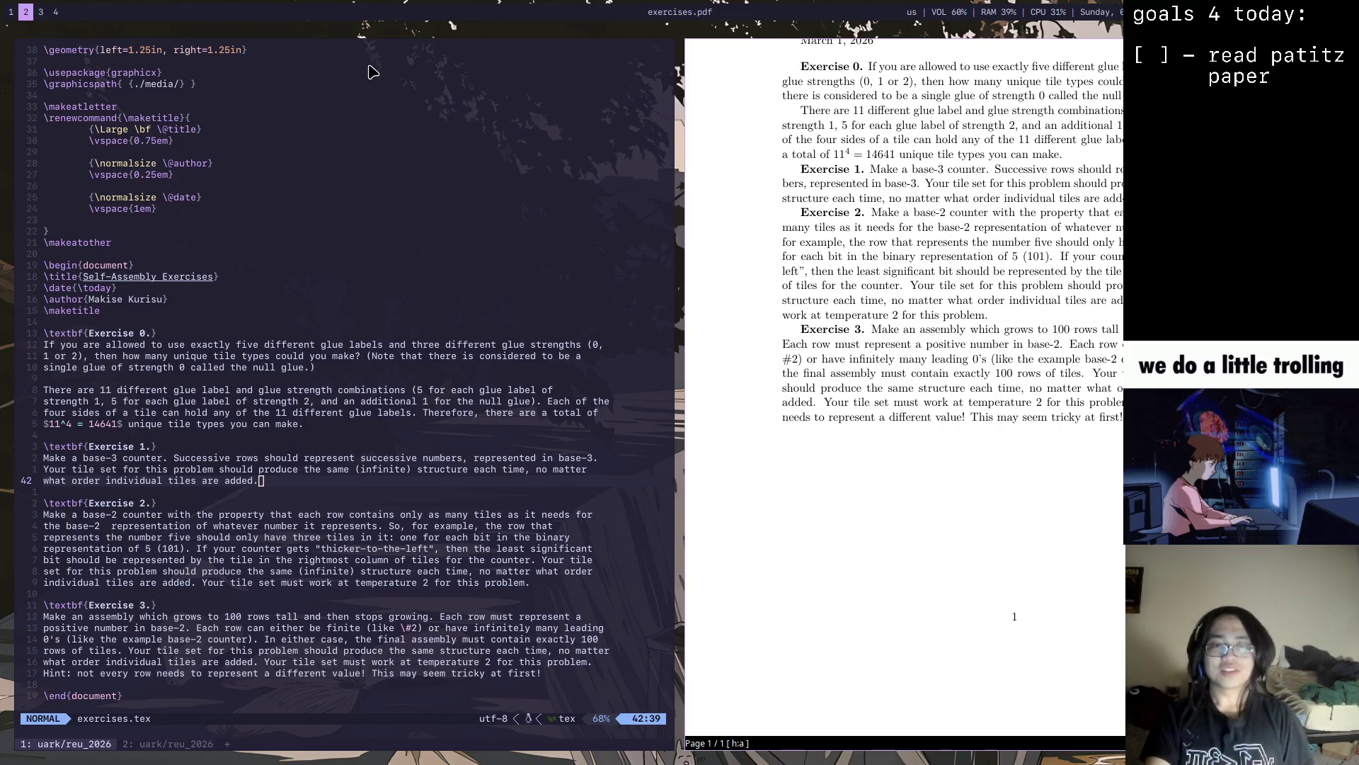
pyautogui.press('super+3')
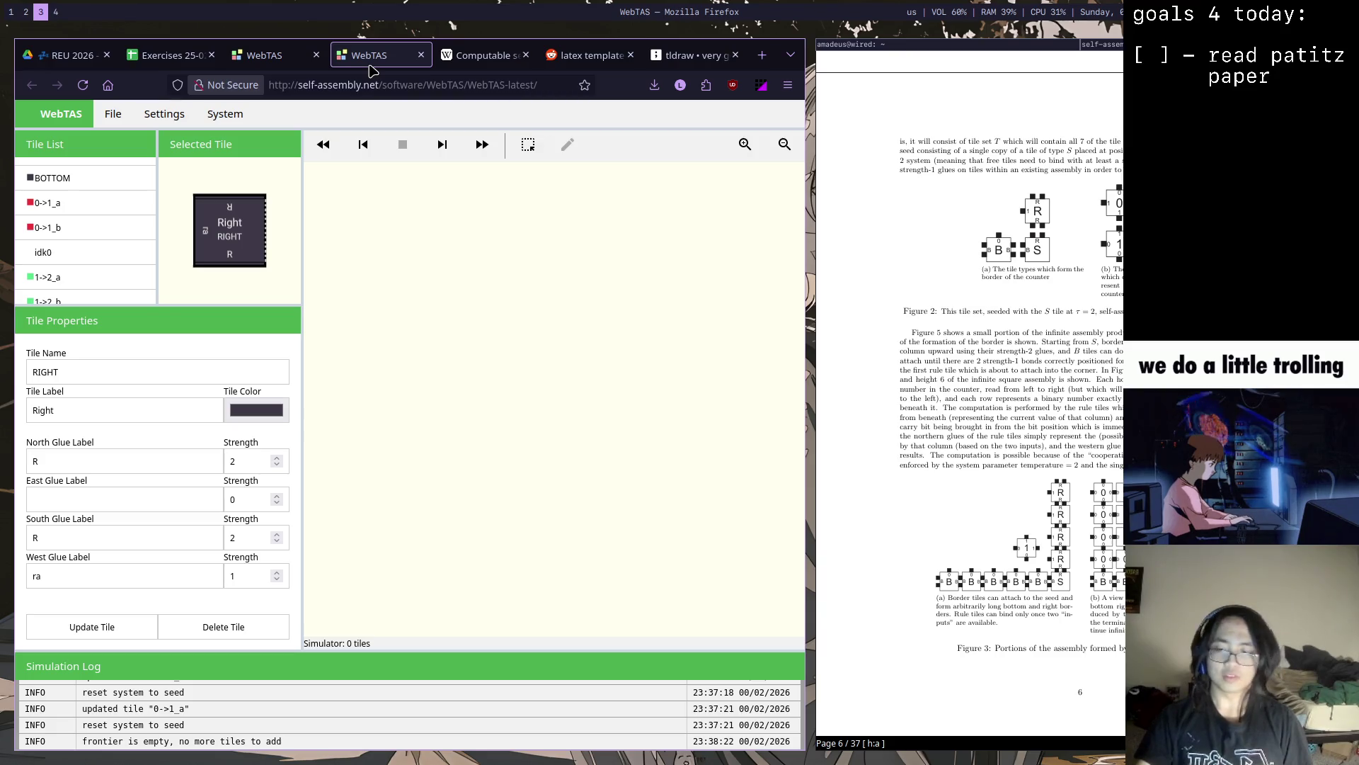
# Switch to workspace 1 where OBS Studio shows the Screen scene
pyautogui.press('super+1')
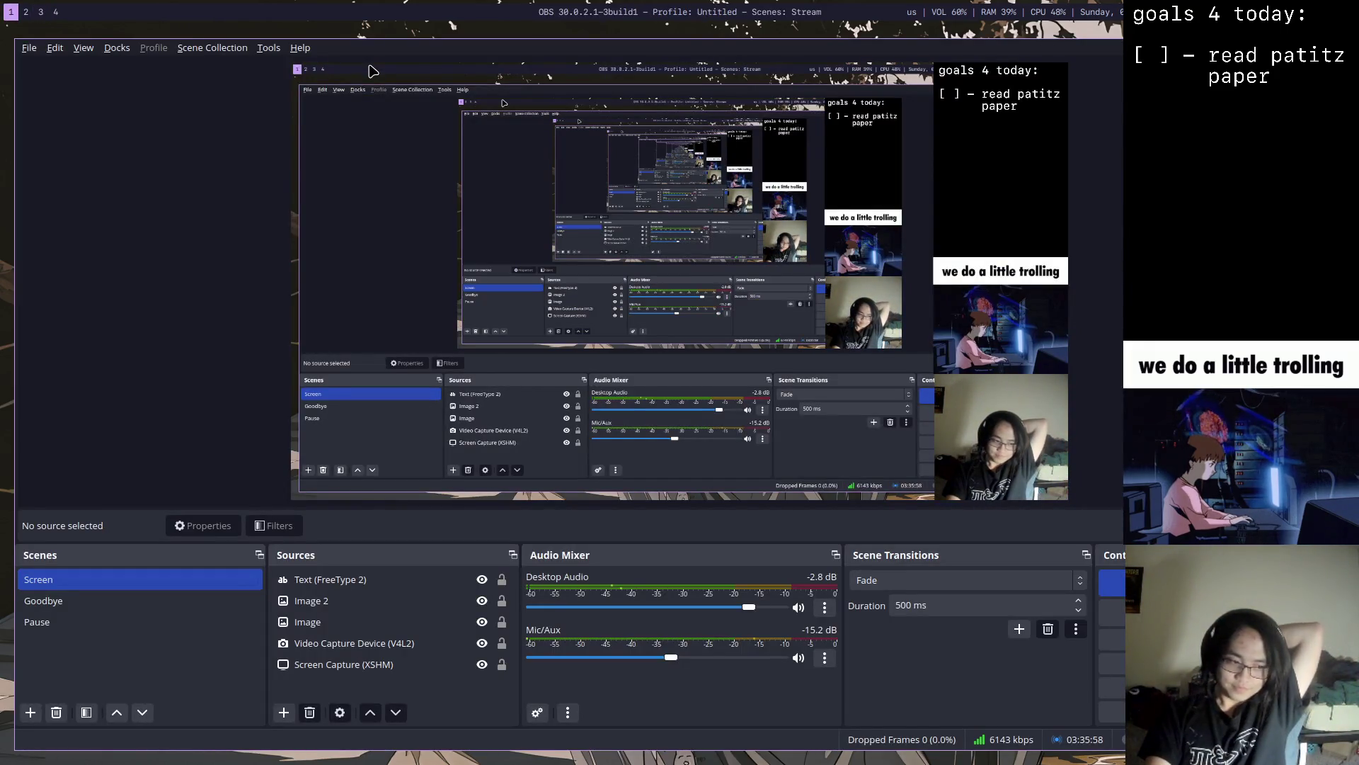
# Select the Pause scene in the OBS Scenes dock
pyautogui.click(62, 625)
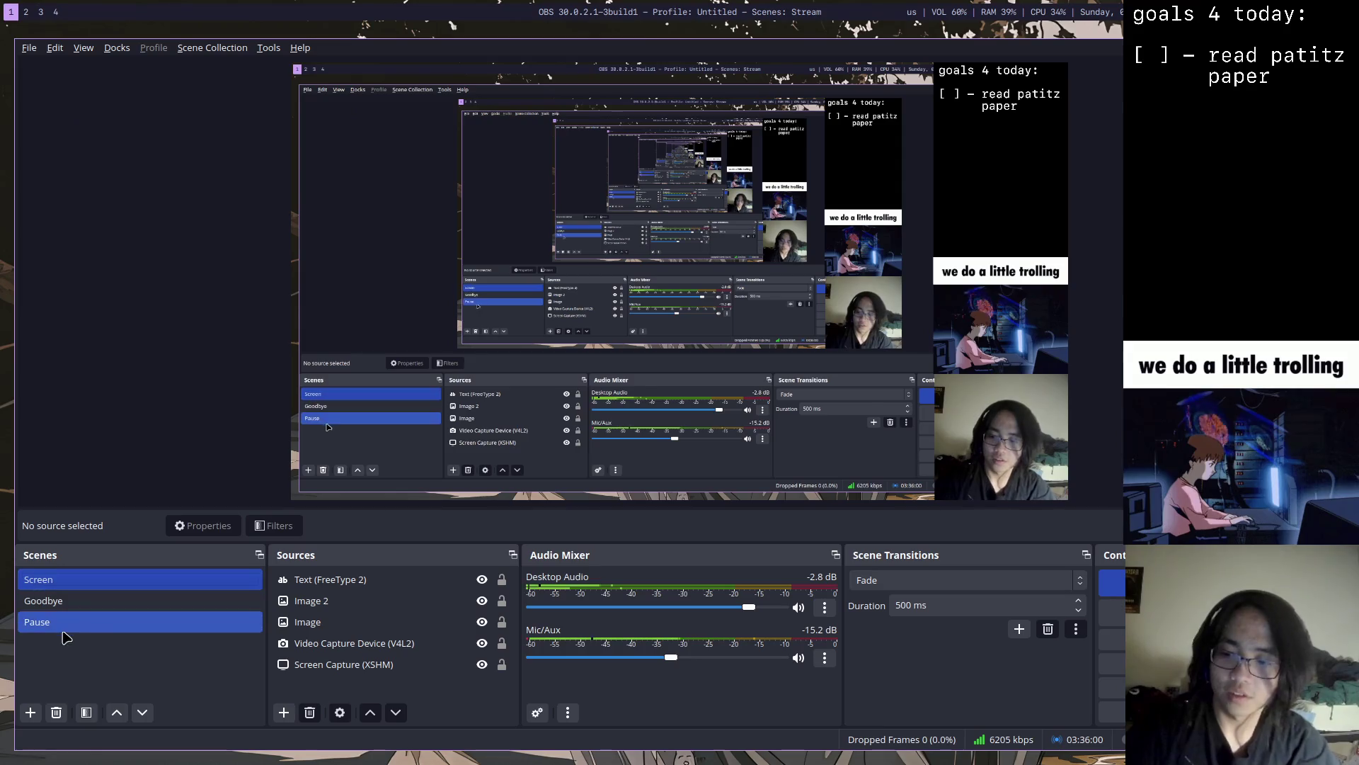